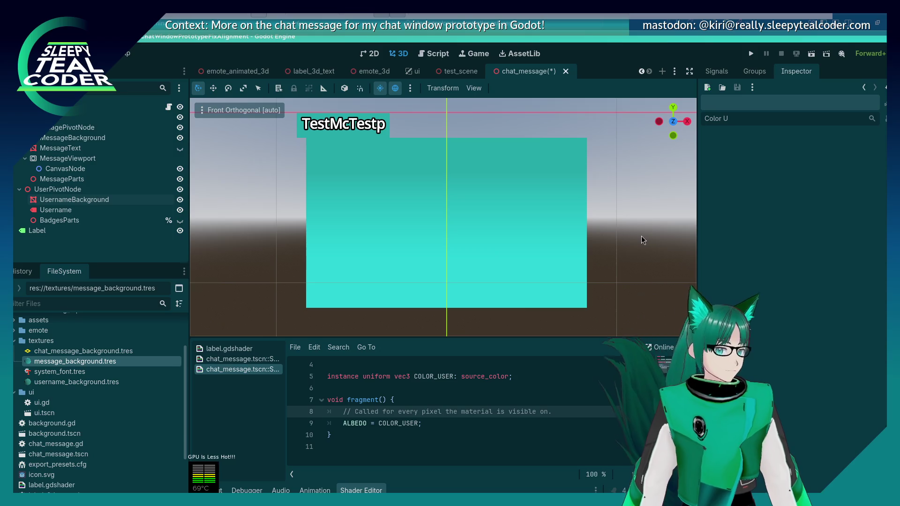
# - Copy the Color User shader parameter path from UsernameBackground, then switch to the chat_message.gd script
pyautogui.click(297, 134)
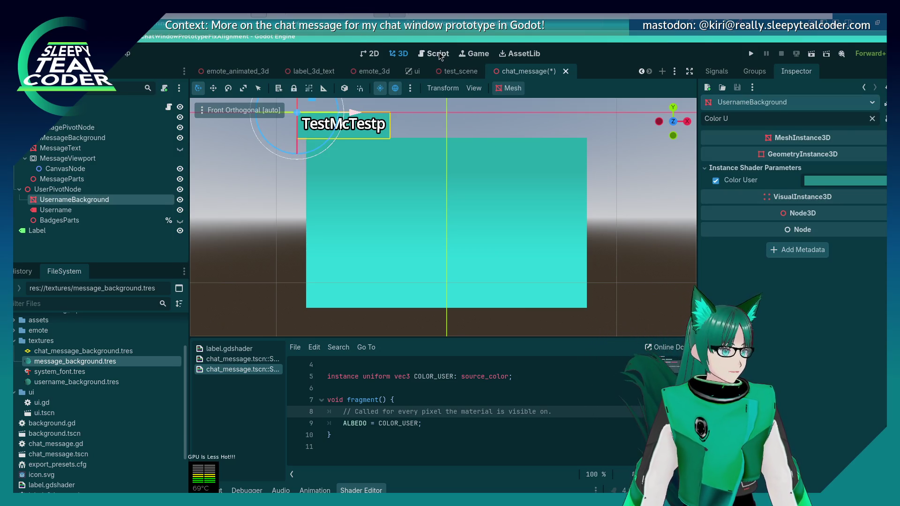
pyautogui.rightClick(757, 181)
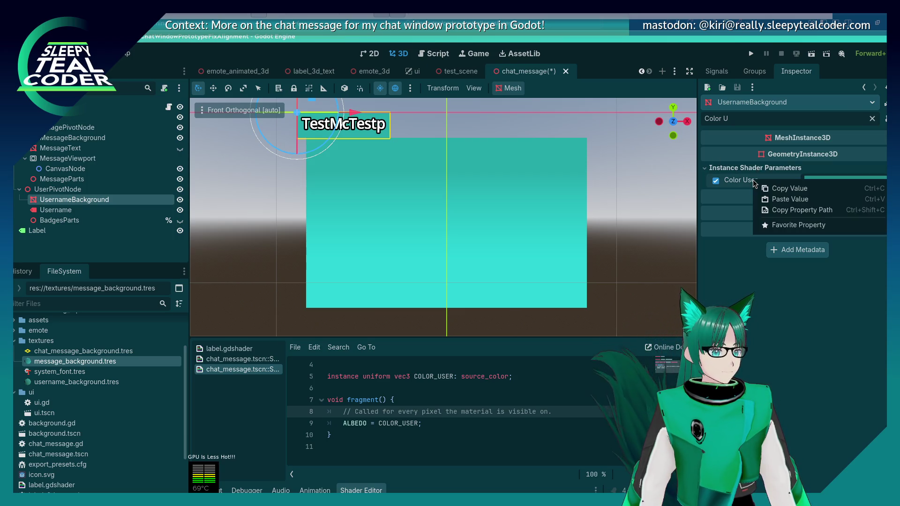
pyautogui.click(795, 211)
pyautogui.click(427, 54)
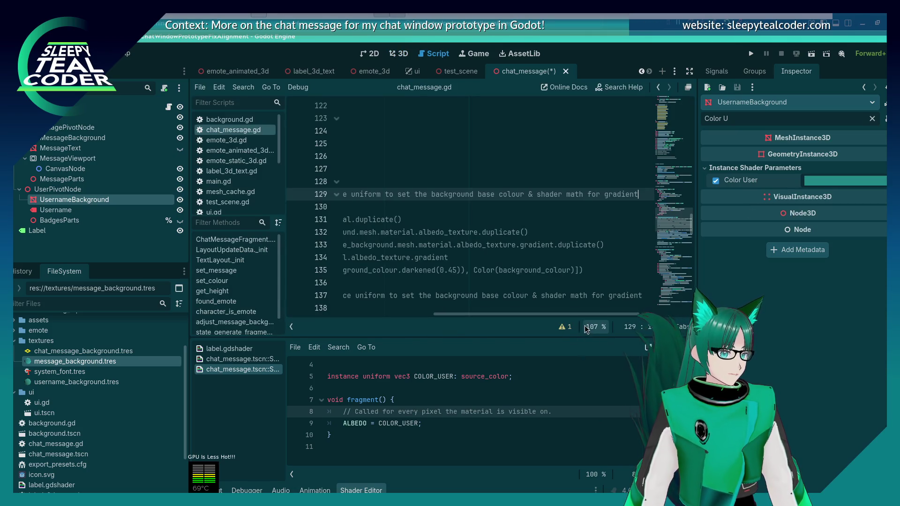
# - Comment out lines 139–141 of chat_message.gd: the mesh duplicate, material and albedo colour lines
pyautogui.moveTo(584, 316); pyautogui.dragTo(420, 308)
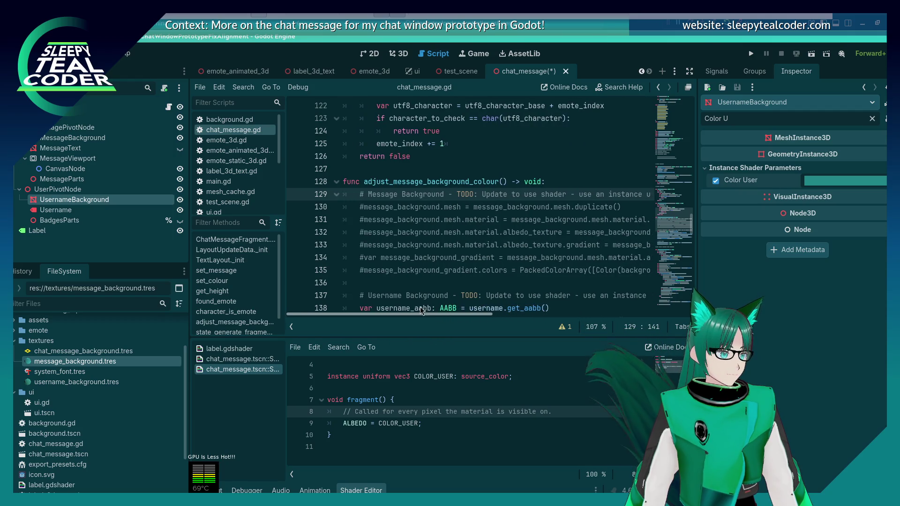
pyautogui.scroll(-3, 379, 236)
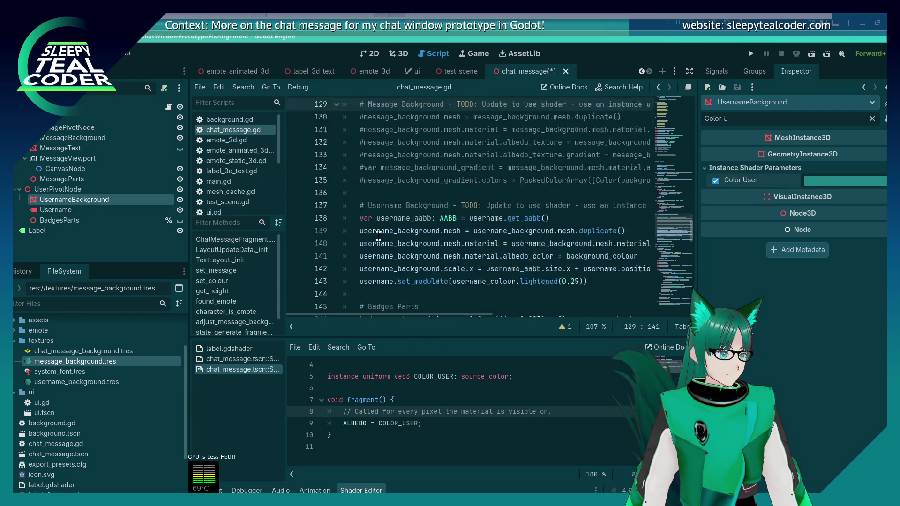
pyautogui.click(361, 232)
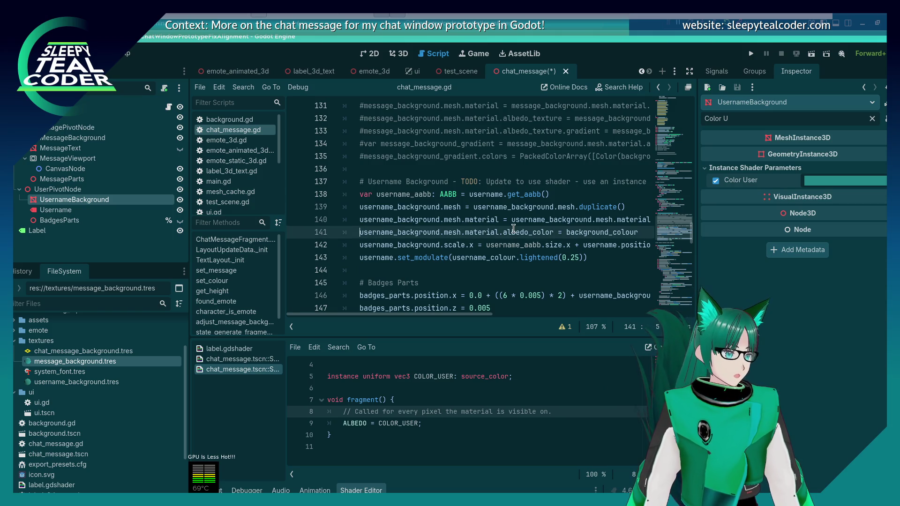
pyautogui.hotkey('ctrl', 'k')
pyautogui.press('Up')
pyautogui.hotkey('ctrl', 'k')
pyautogui.press('Up')
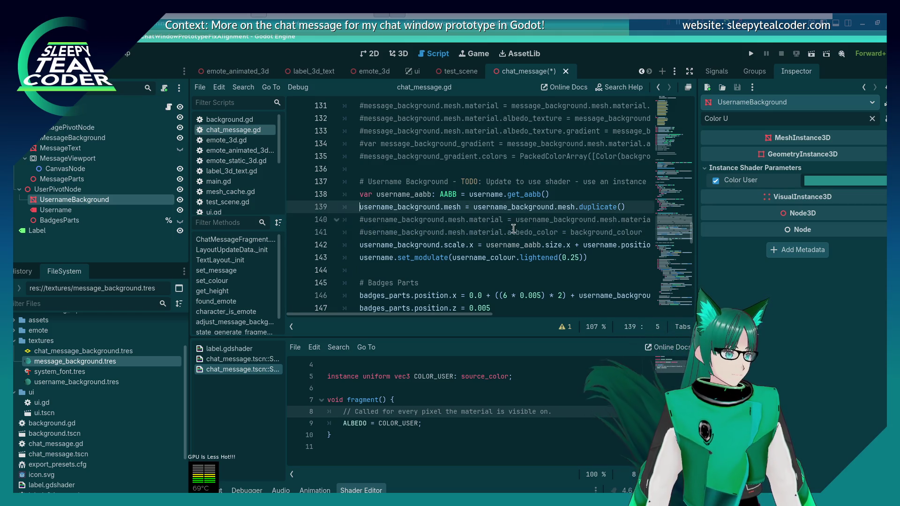
pyautogui.hotkey('ctrl', 'k')
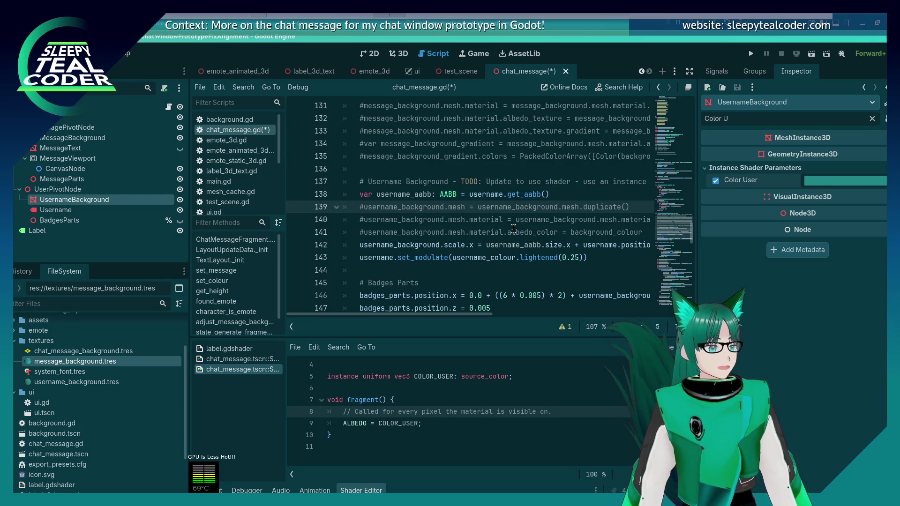
# - Insert an empty line above the username set_modulate call
pyautogui.press('Down')
pyautogui.press('Down')
pyautogui.press('Down')
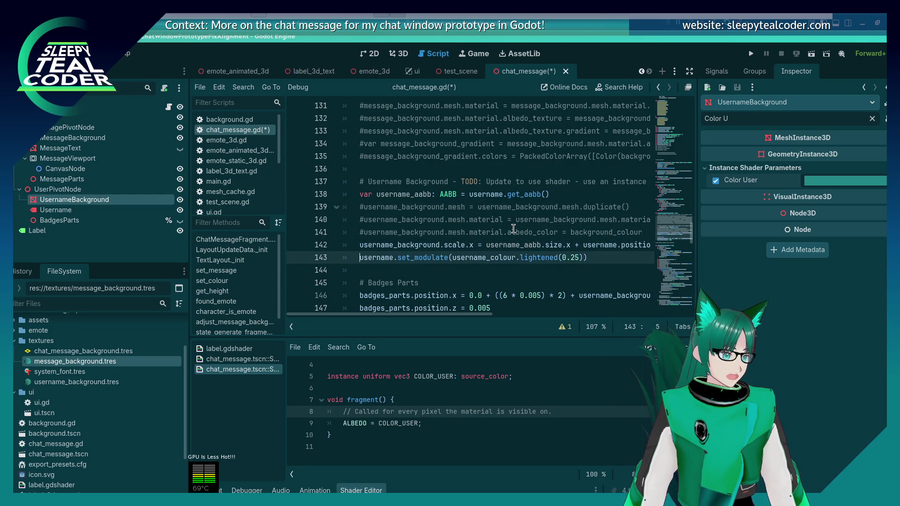
pyautogui.press('Return')
pyautogui.press('Up')
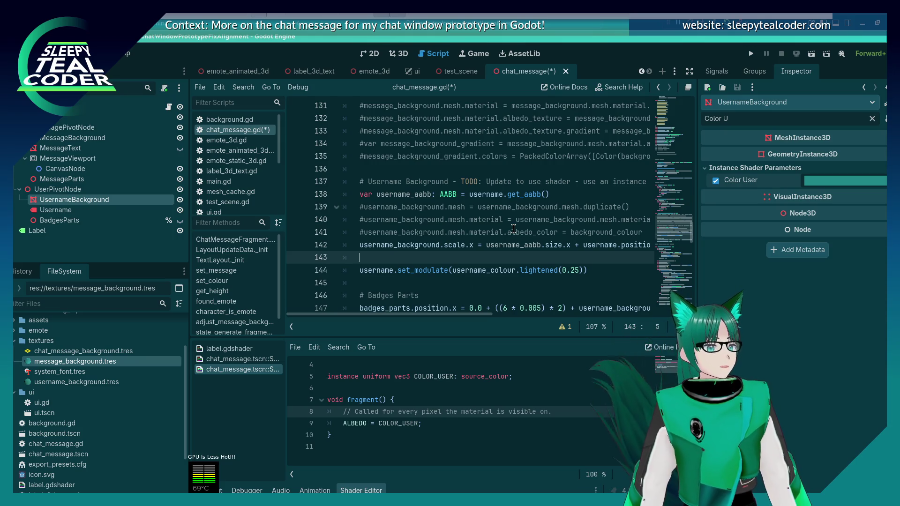
# - Start line 143 with username_background and comment out the username.set_modulate line
pyautogui.write('username_b')
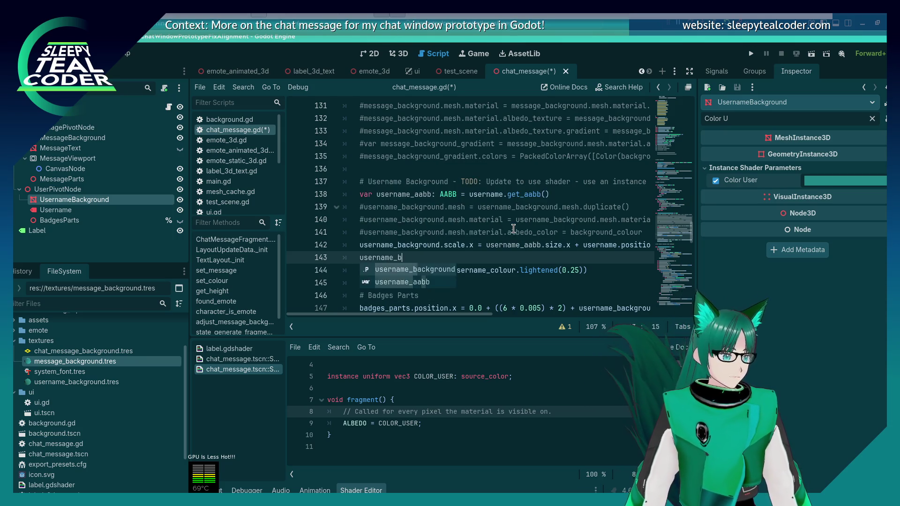
pyautogui.write('ackground')
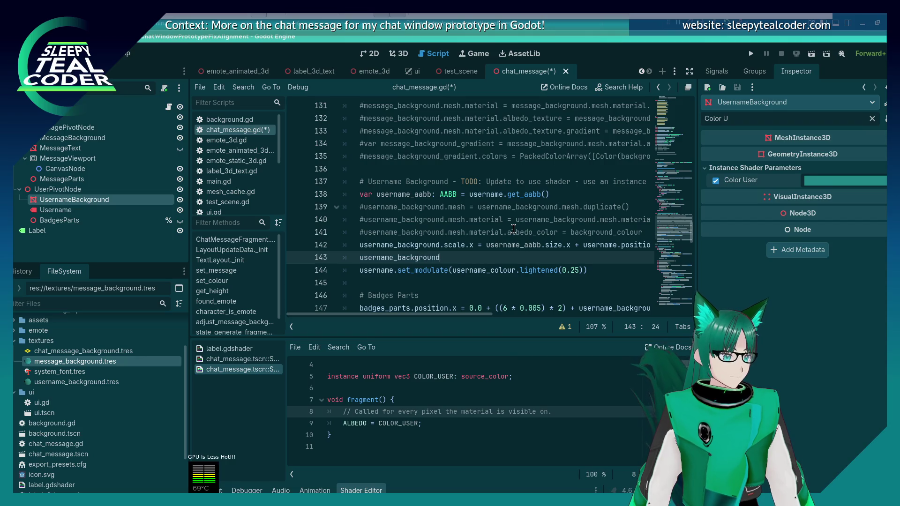
pyautogui.press('Down')
pyautogui.hotkey('ctrl', 'k')
pyautogui.press('Up')
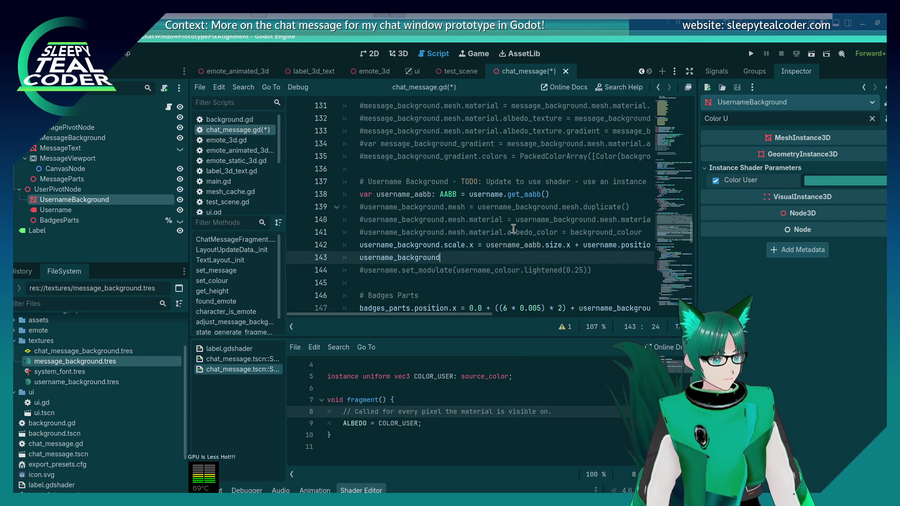
# - Continue line 143 with set_instance_shader_parameter and the COLOR_USER parameter name, followed by a comma
pyautogui.write('set_')
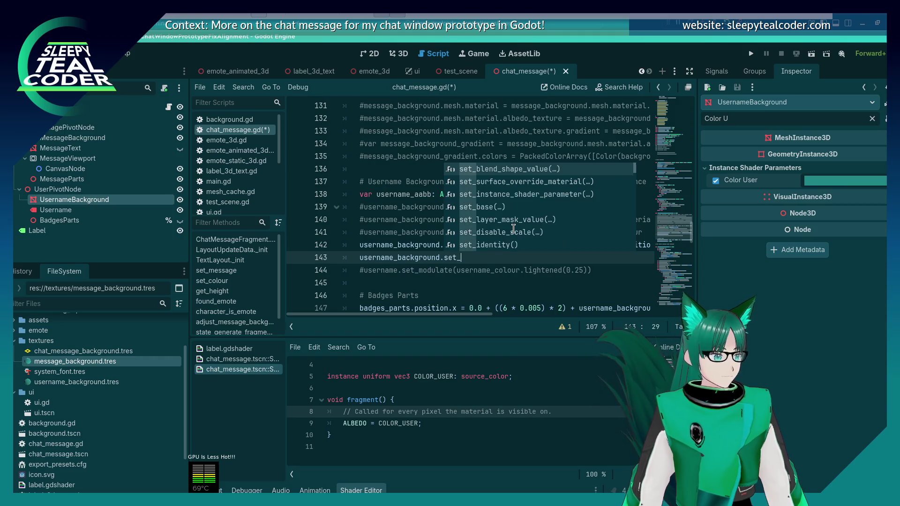
pyautogui.write('s')
pyautogui.press('BackSpace')
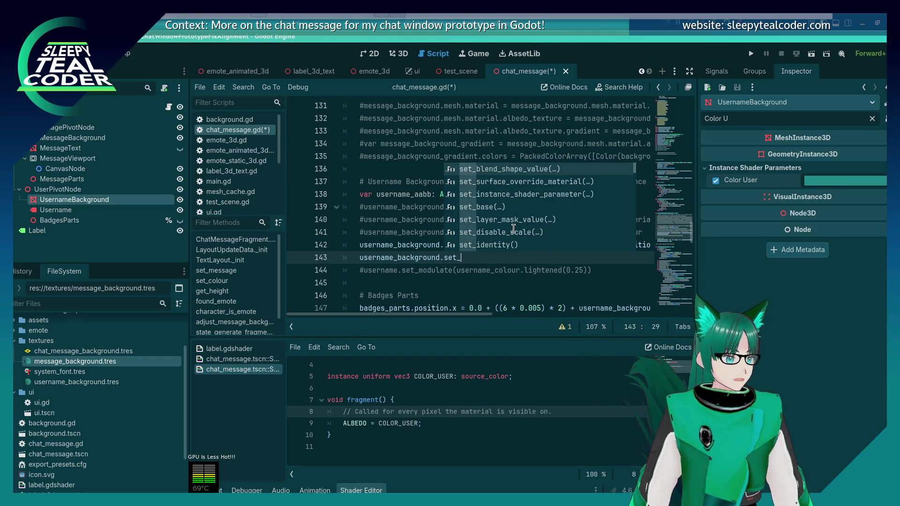
pyautogui.write('in')
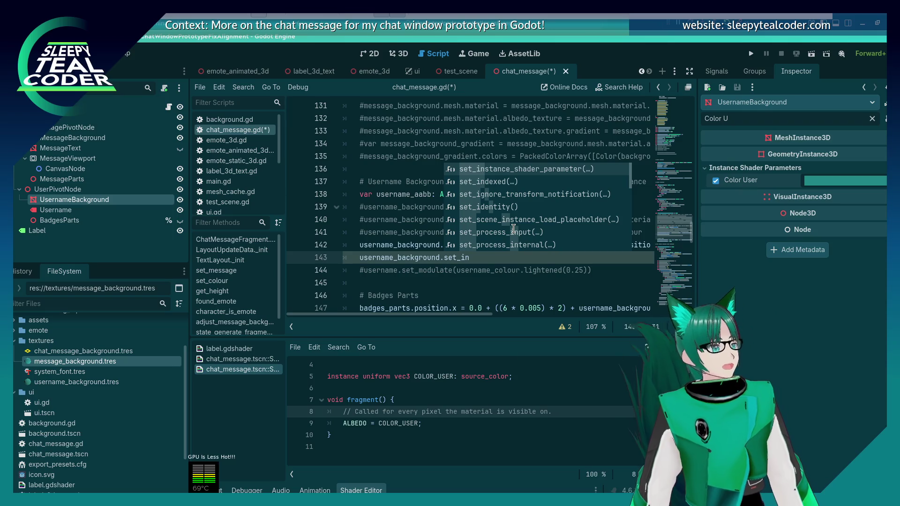
pyautogui.press('Return')
pyautogui.write('&"')
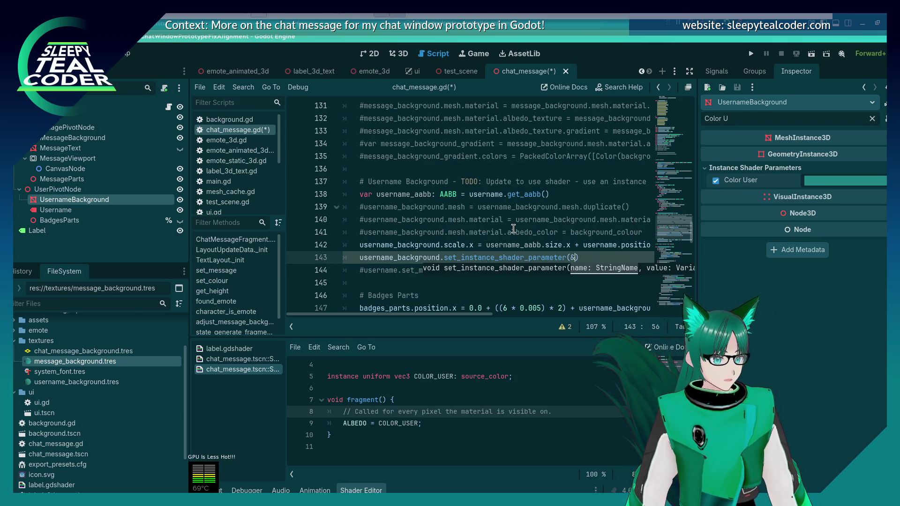
pyautogui.write('COLOR_FROM')
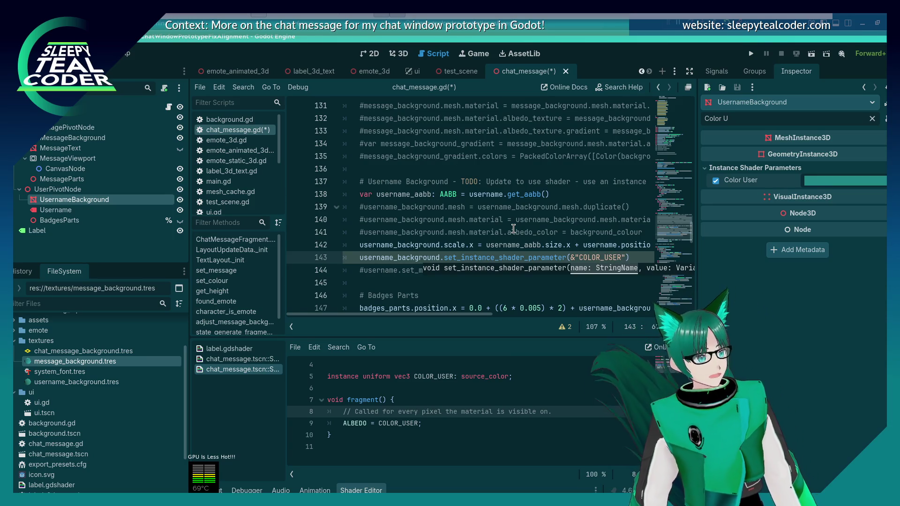
pyautogui.press('End')
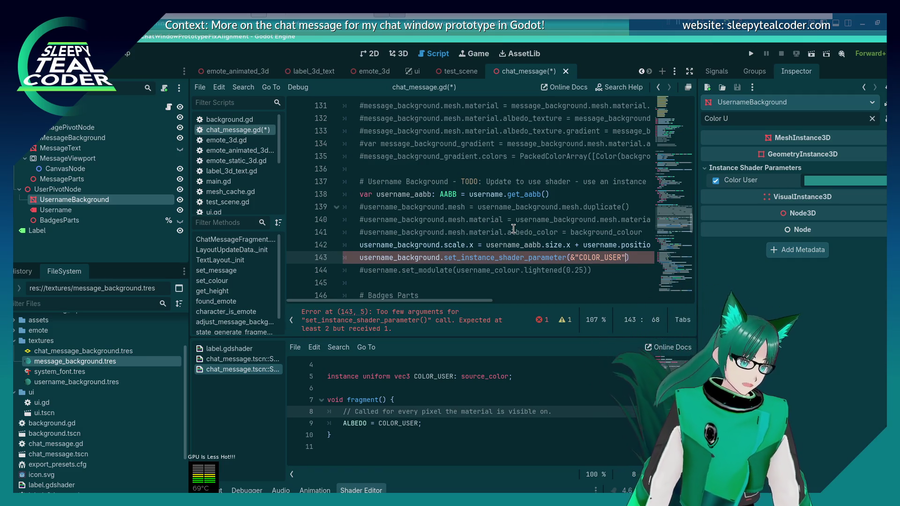
pyautogui.write(',')
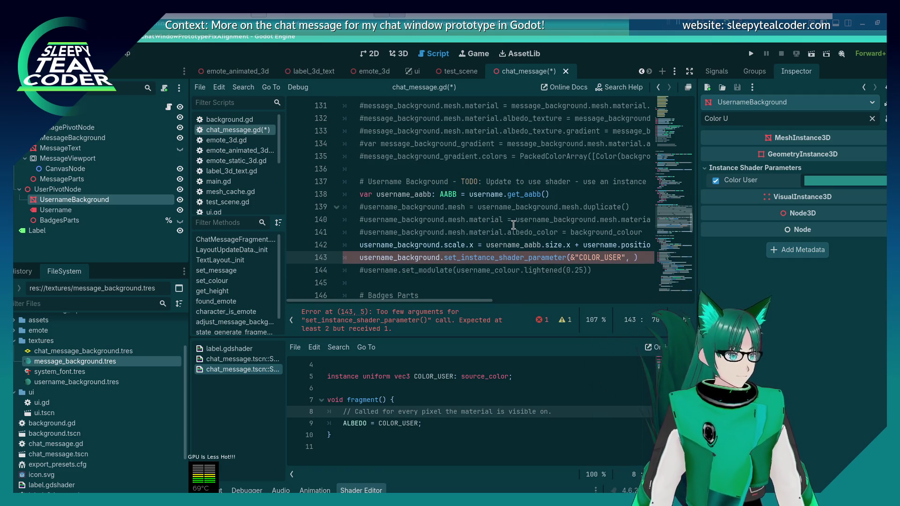
# - Copy background_colour from line 141 and paste it as the shader parameter value
pyautogui.scroll(2, 514, 228)
pyautogui.scroll(-3, 514, 228)
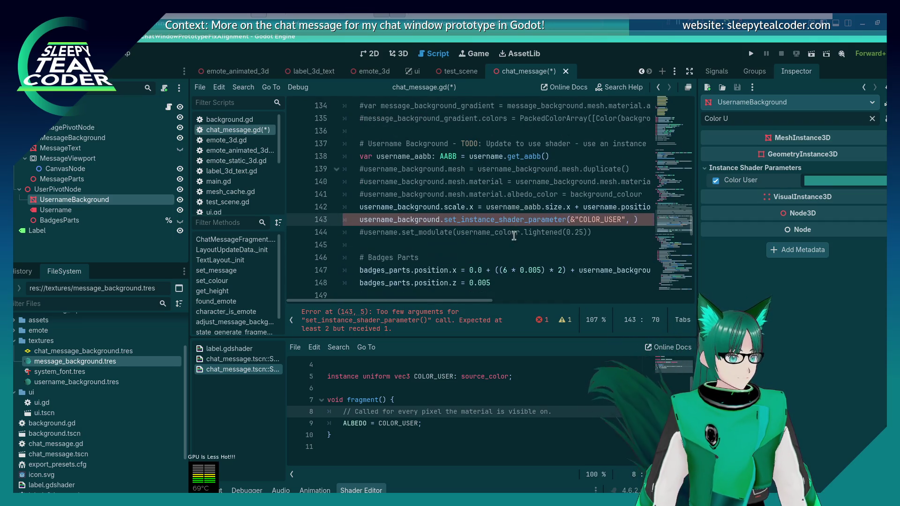
pyautogui.moveTo(482, 302); pyautogui.dragTo(527, 301)
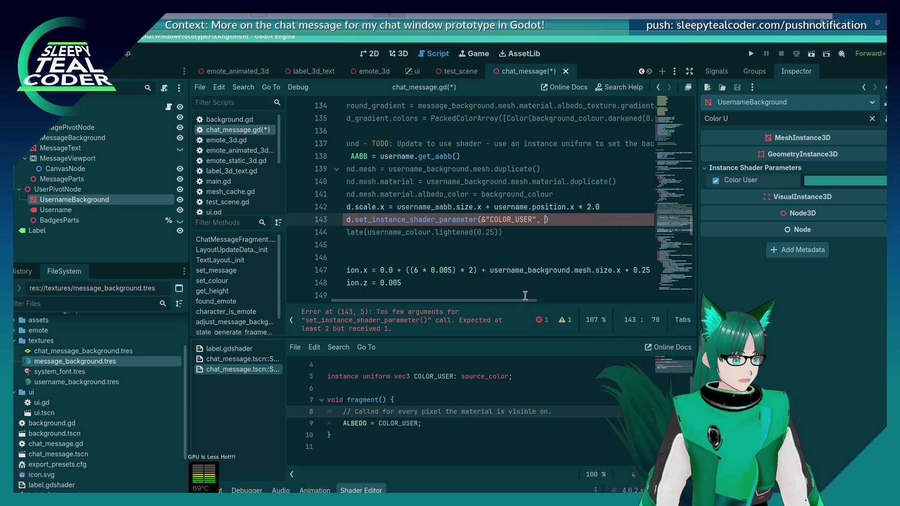
pyautogui.doubleClick(518, 193)
pyautogui.hotkey('ctrl', 'c')
pyautogui.click(542, 222)
pyautogui.hotkey('ctrl', 'v')
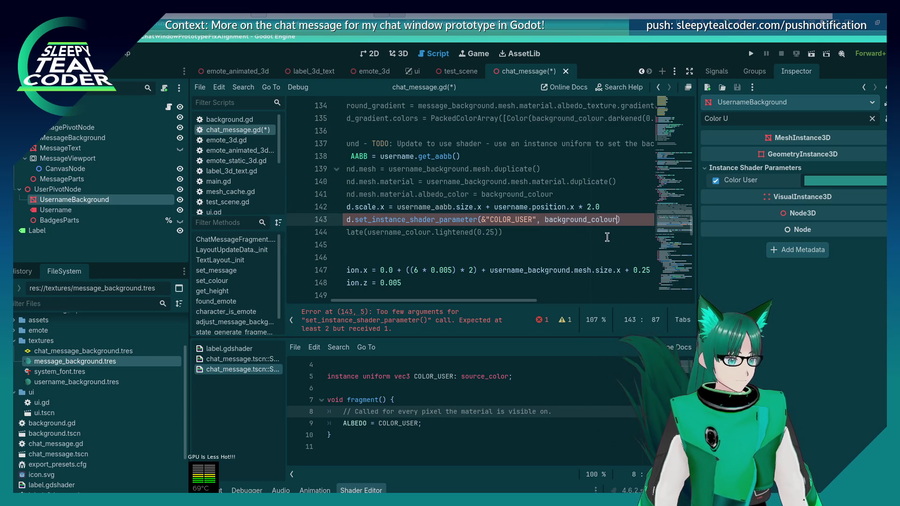
# - Save chat_message.gd
pyautogui.click(619, 202)
pyautogui.press('Home')
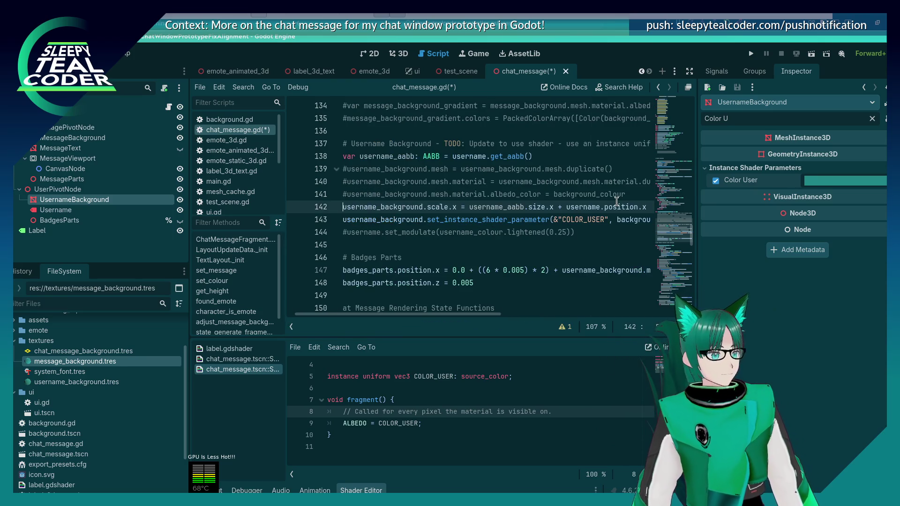
pyautogui.press('Home')
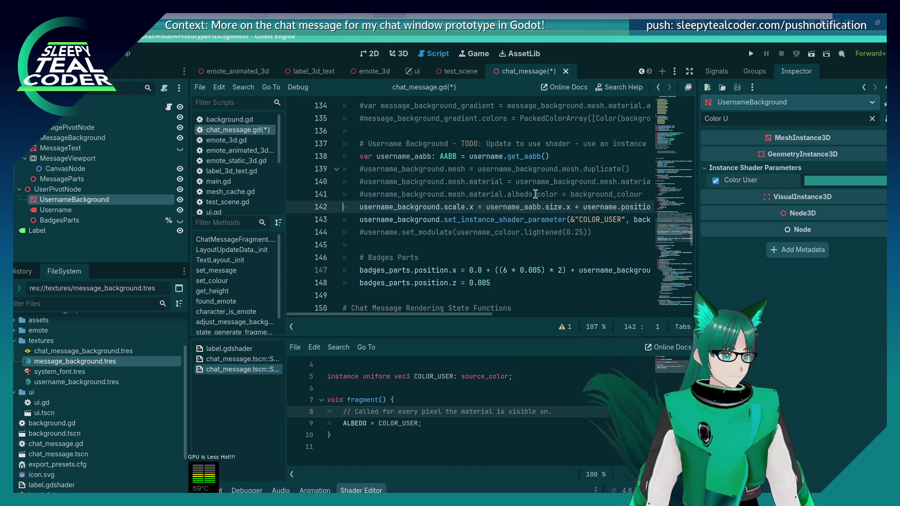
pyautogui.hotkey('ctrl', 's')
pyautogui.scroll(4, 399, 213)
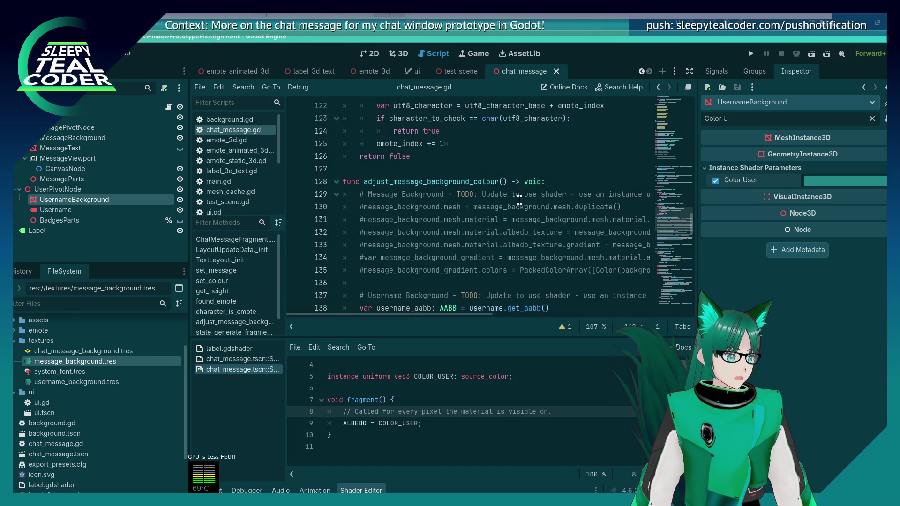
# - Add line 130: message_background.set_instance_shader_parameter(&"COLOR_FROM" using autocomplete
pyautogui.click(475, 207)
pyautogui.press('Up')
pyautogui.press('End')
pyautogui.press('Return')
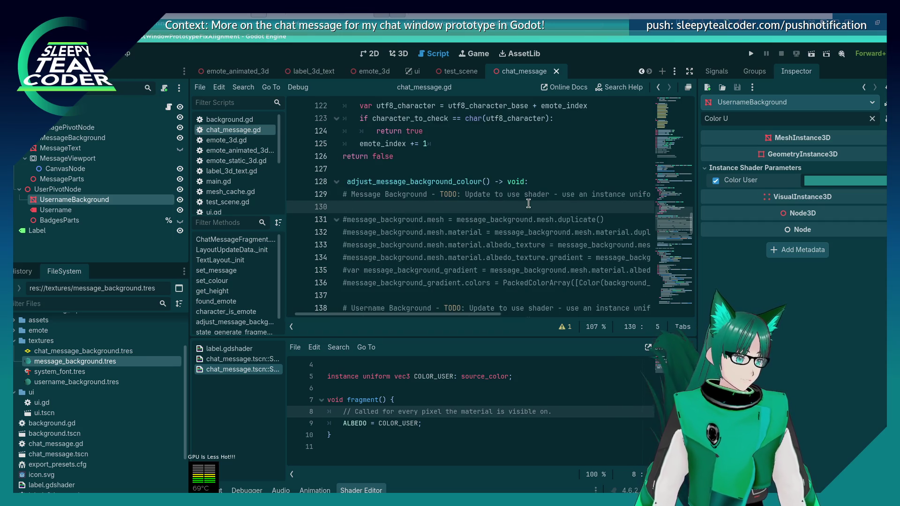
pyautogui.write('ge_backg')
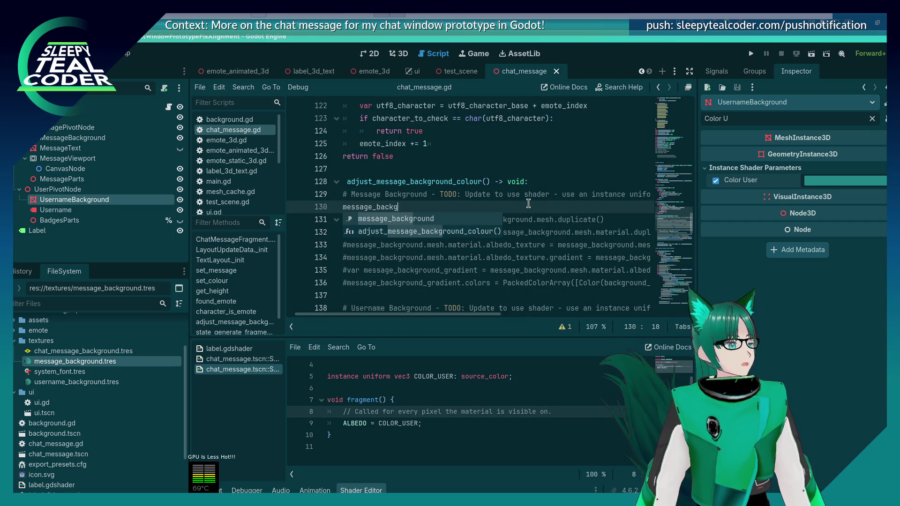
pyautogui.press('Return')
pyautogui.write('.')
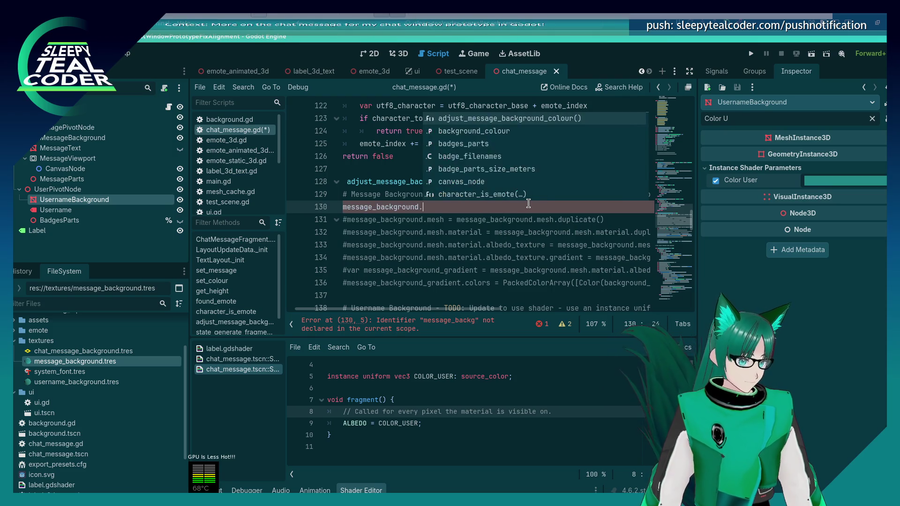
pyautogui.write('set')
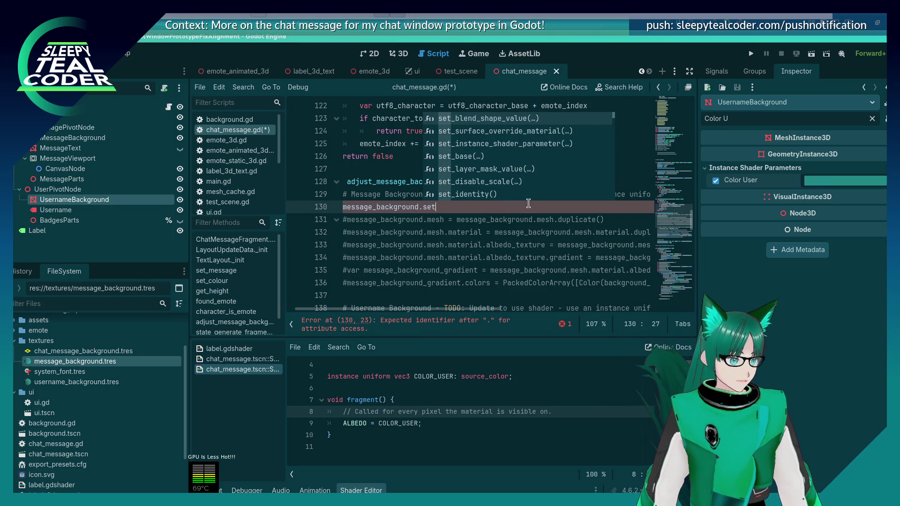
pyautogui.press('Return')
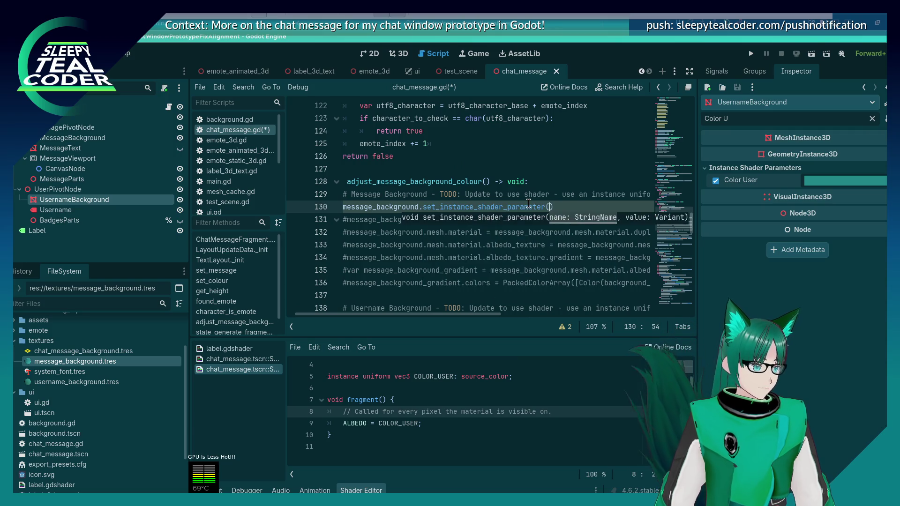
pyautogui.write('&"COLOR_')
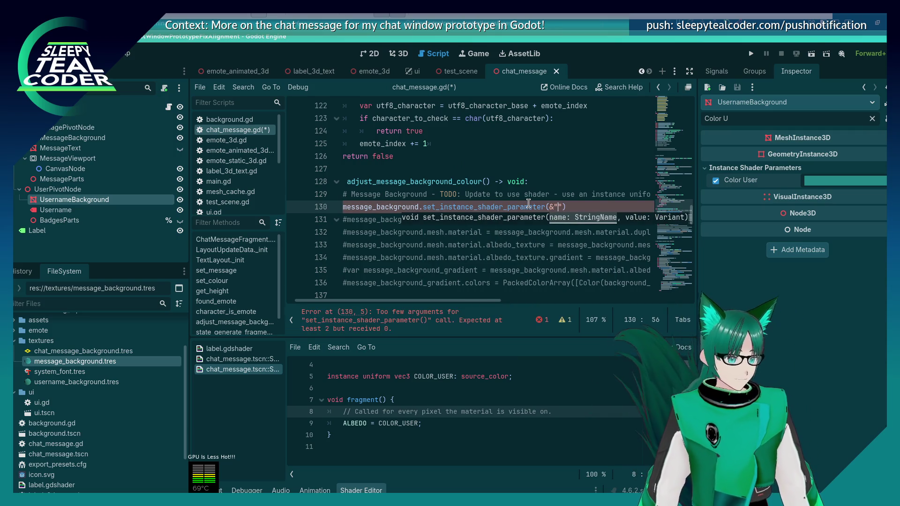
pyautogui.write('FROM"')
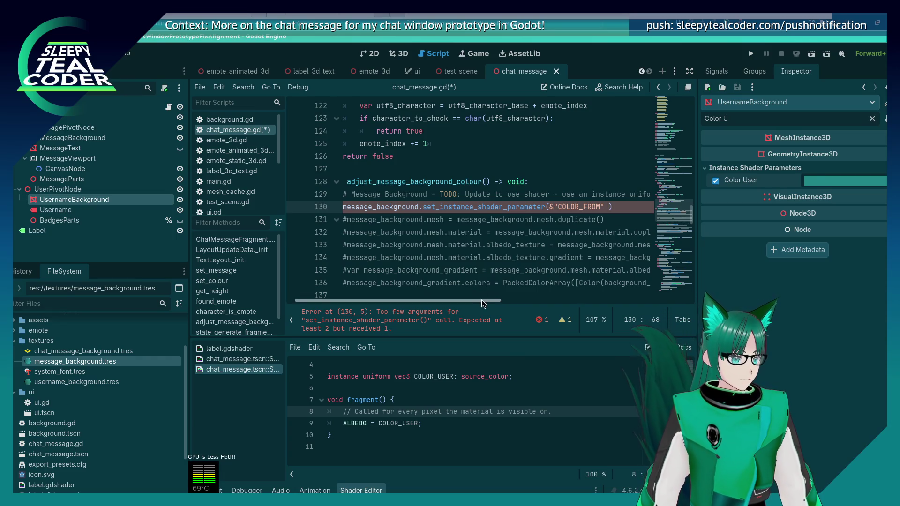
# - Finish the COLOR_FROM call with background_colour as its value and save the script
pyautogui.moveTo(482, 300); pyautogui.dragTo(558, 307)
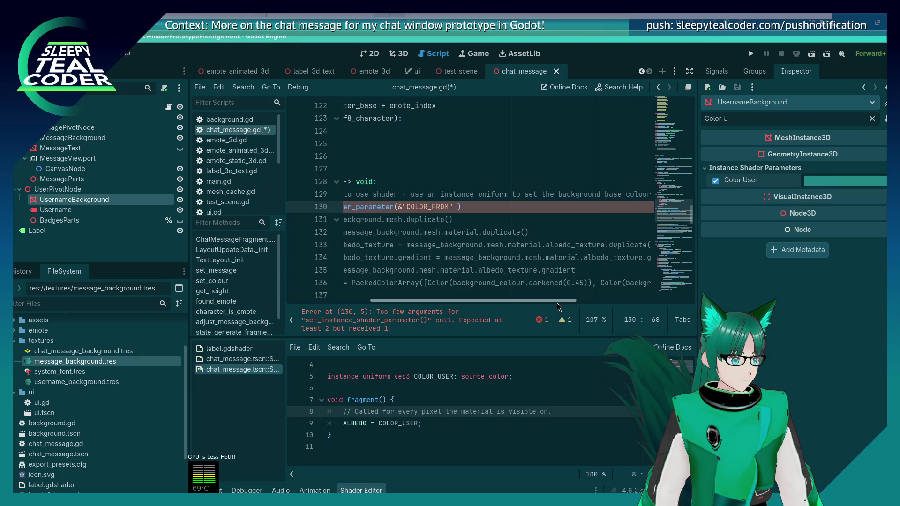
pyautogui.moveTo(558, 307); pyautogui.dragTo(553, 303)
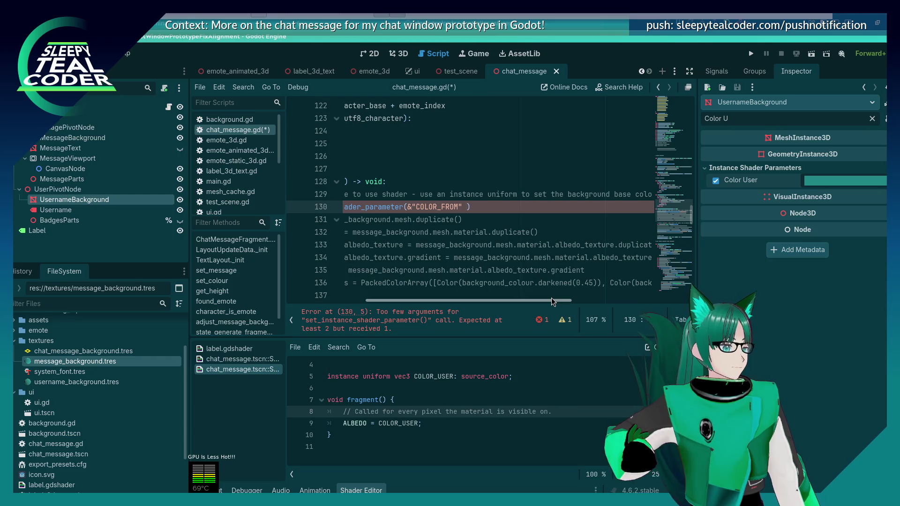
pyautogui.write(',')
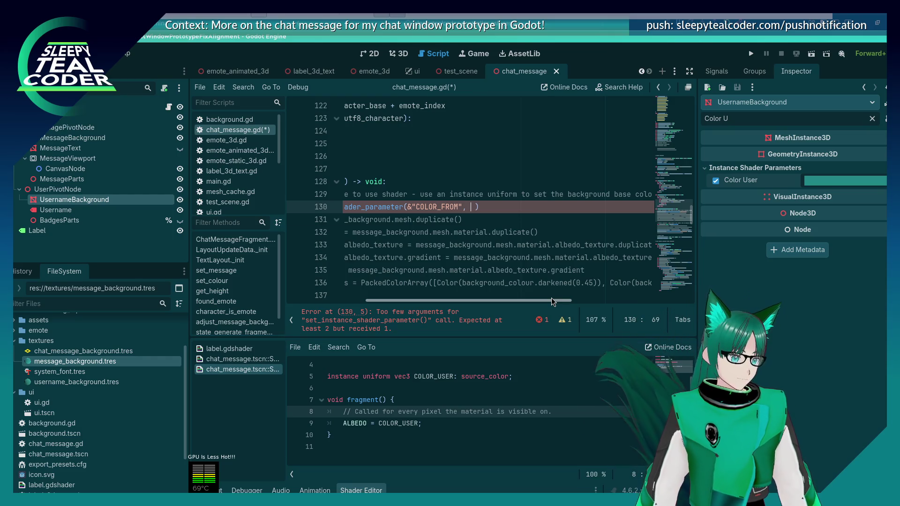
pyautogui.moveTo(551, 298)
pyautogui.mouseDown()
pyautogui.moveTo(609, 303)
pyautogui.moveTo(575, 302)
pyautogui.mouseUp()
pyautogui.scroll(-4, 523, 260)
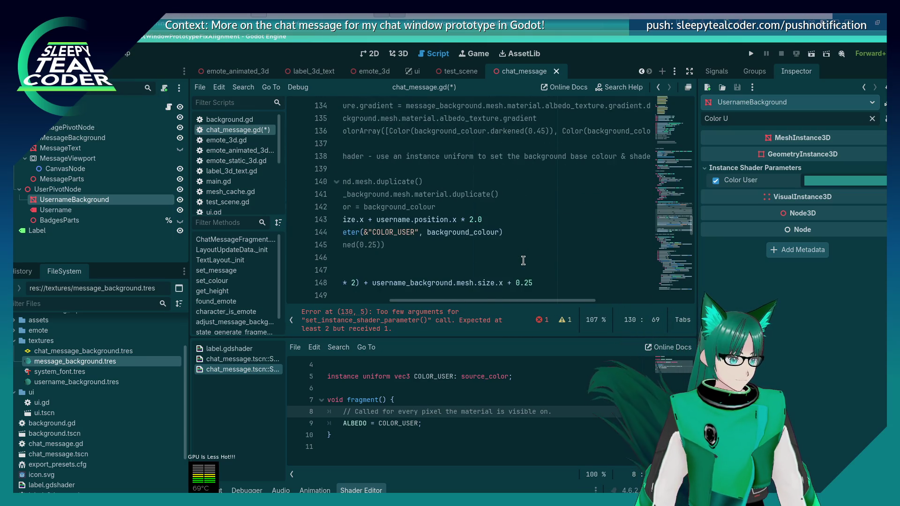
pyautogui.scroll(4, 470, 263)
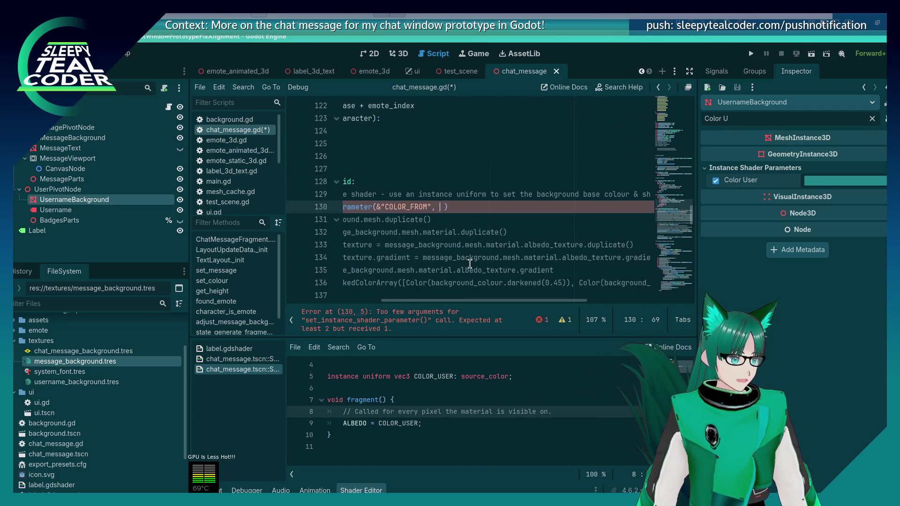
pyautogui.write('backg')
pyautogui.write('round_colo')
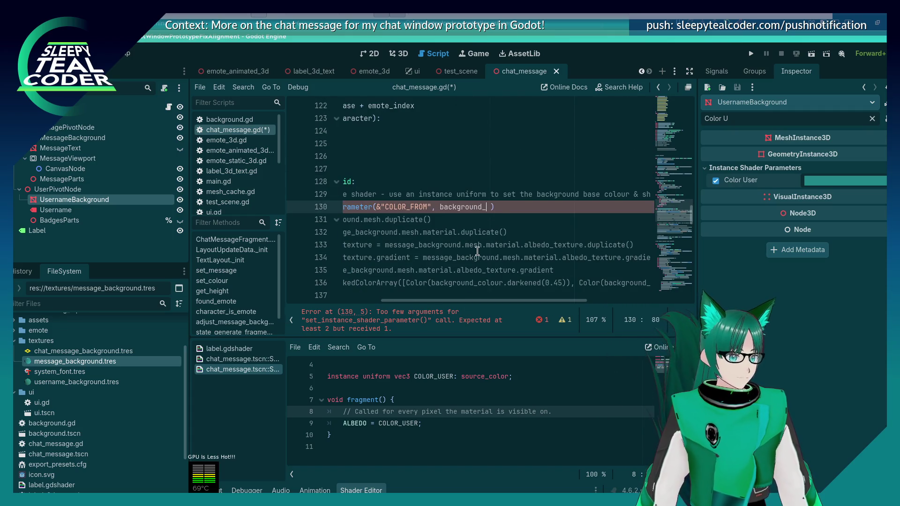
pyautogui.write('ur')
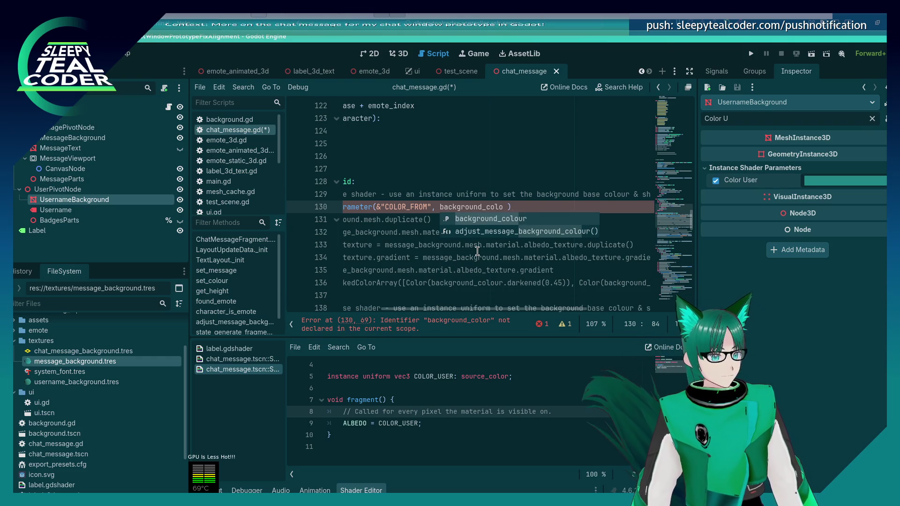
pyautogui.write(')')
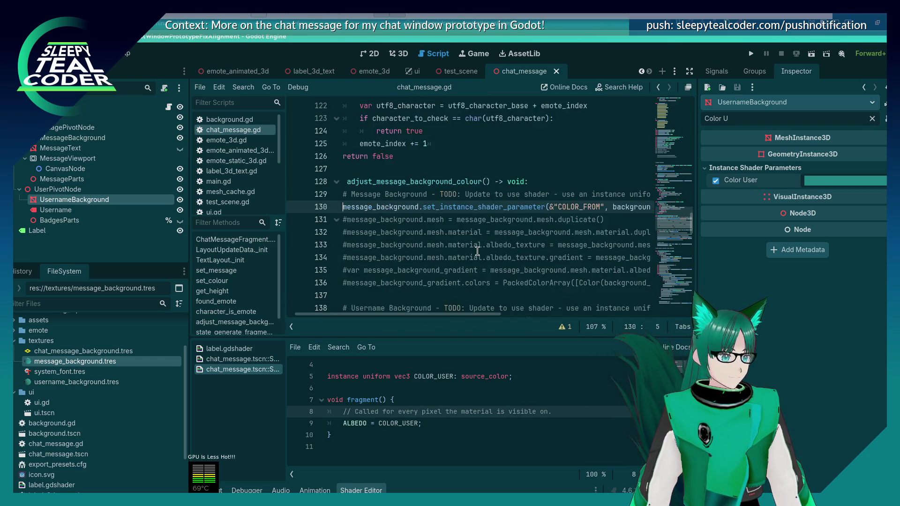
pyautogui.hotkey('ctrl', 's')
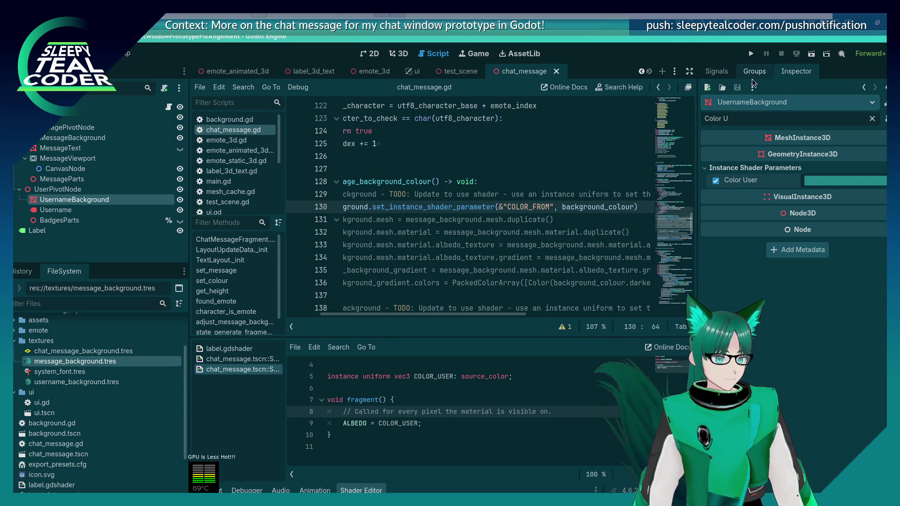
pyautogui.click(399, 54)
# - Select MessageBackground and filter the Inspector to 'Color' to see Color From and Color To
pyautogui.click(481, 179)
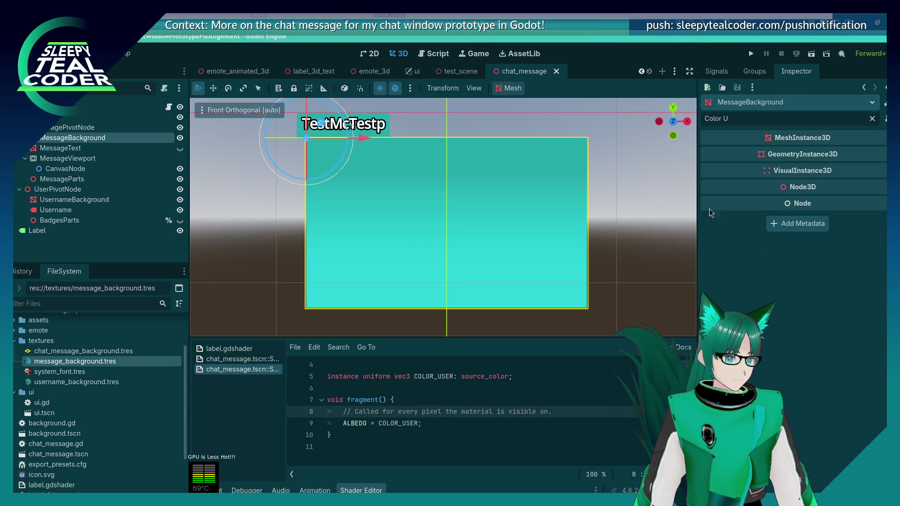
pyautogui.press('BackSpace')
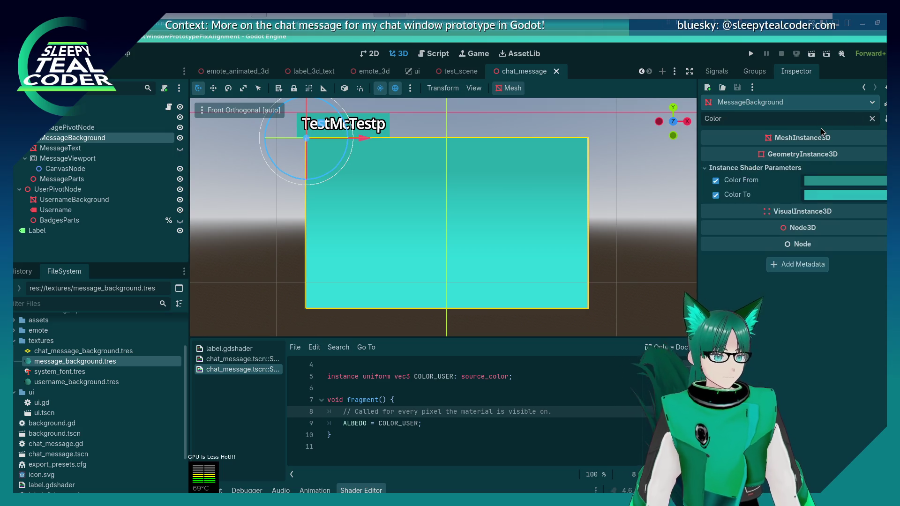
pyautogui.write('F')
pyautogui.press('BackSpace')
pyautogui.press('BackSpace')
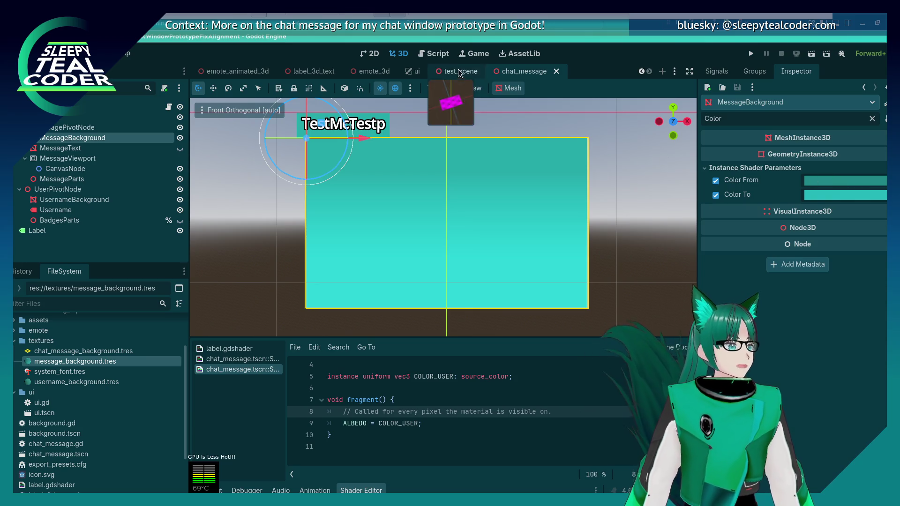
pyautogui.click(437, 55)
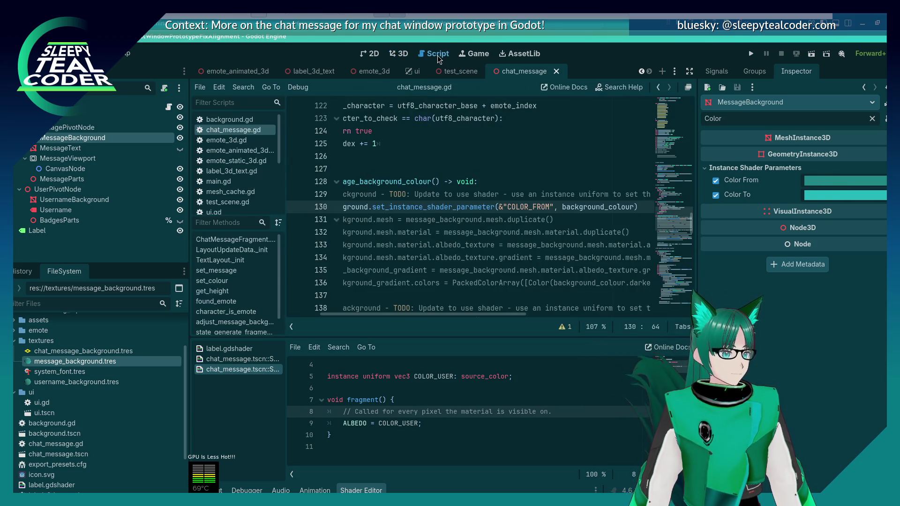
# - Add an empty line after line 130 of chat_message.gd
pyautogui.click(585, 210)
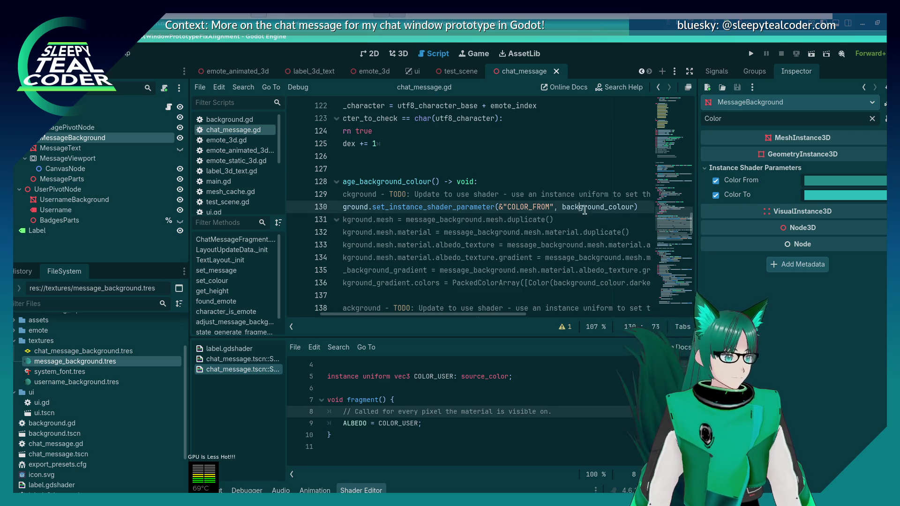
pyautogui.moveTo(620, 202)
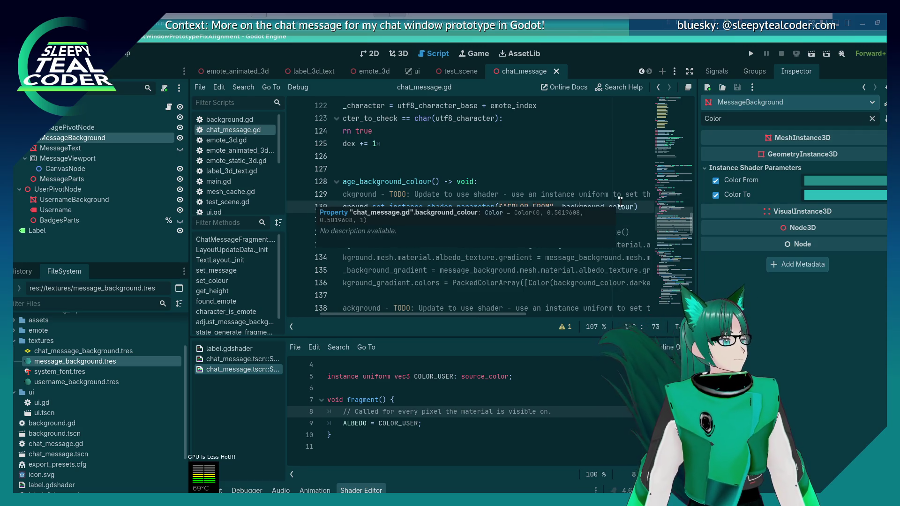
pyautogui.press('End')
pyautogui.press('Return')
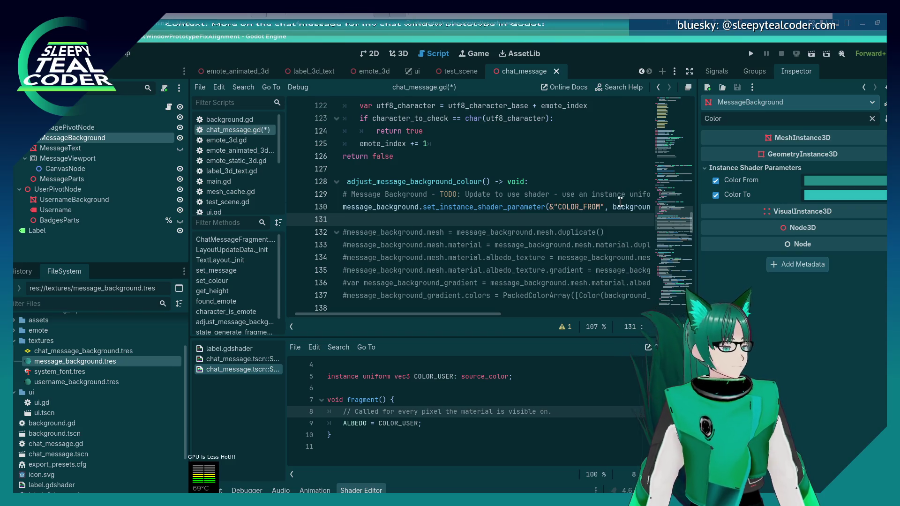
pyautogui.scroll(-3, 584, 185)
pyautogui.scroll(2, 538, 250)
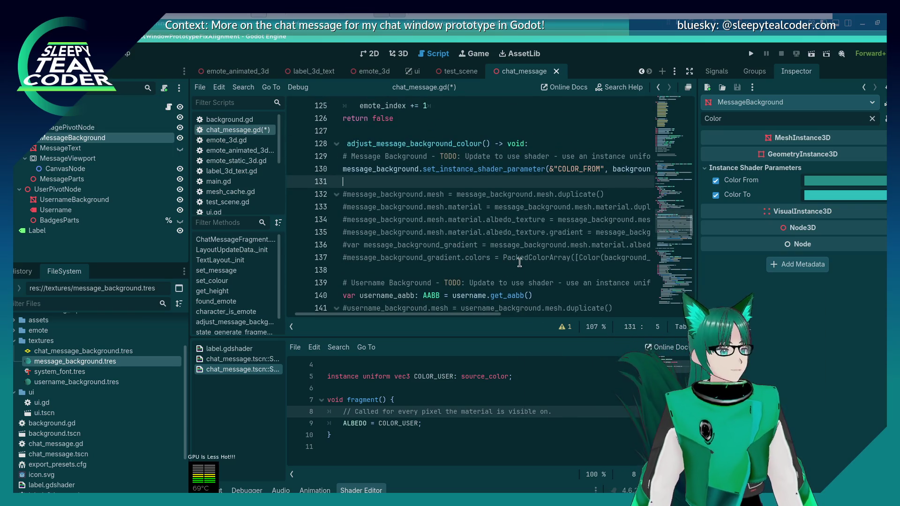
# - Change the COLOR_FROM value to background_colour.darkened(0.45) on line 130
pyautogui.moveTo(519, 263)
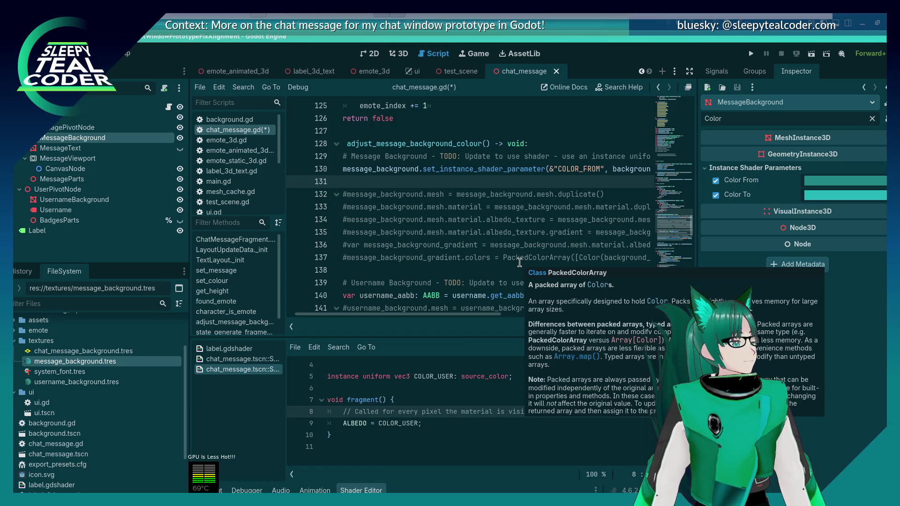
pyautogui.press('Up')
pyautogui.press('Up')
pyautogui.press('End')
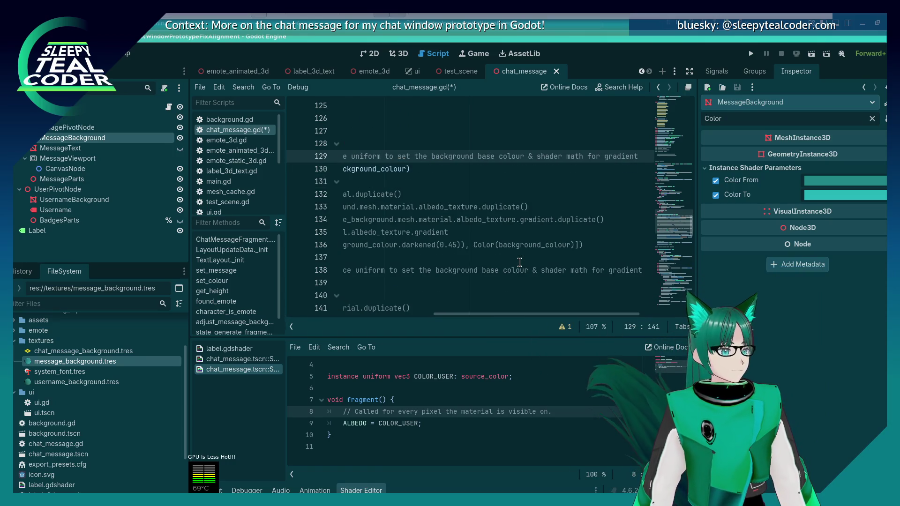
pyautogui.press('Down')
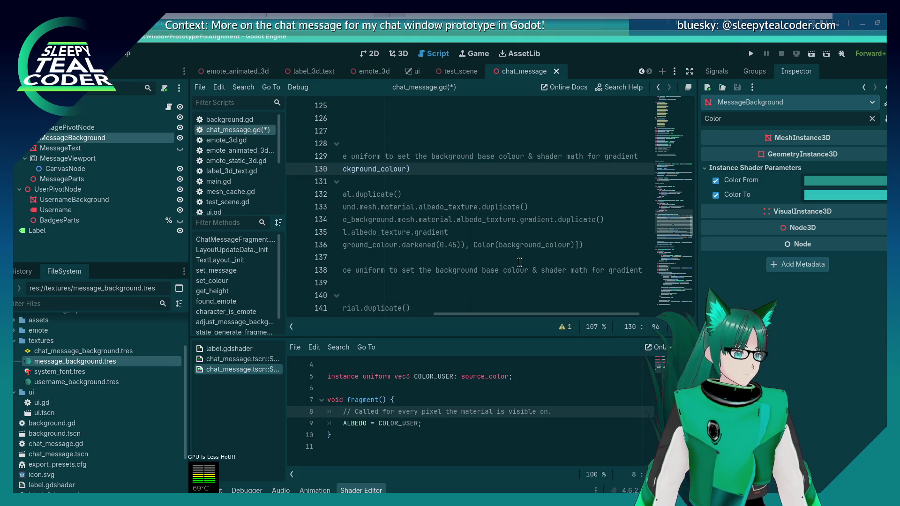
pyautogui.write('dar')
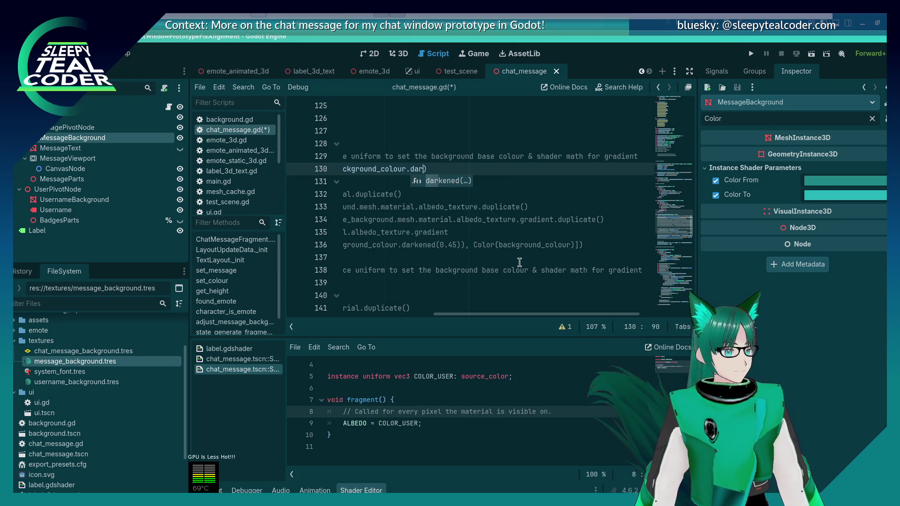
pyautogui.press('Return')
pyautogui.write('0.45')
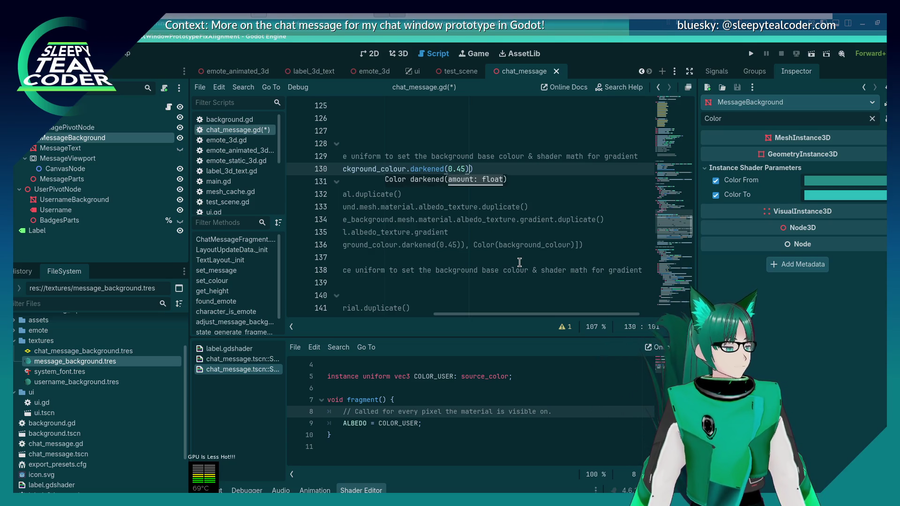
pyautogui.hotkey('shift', 'Home')
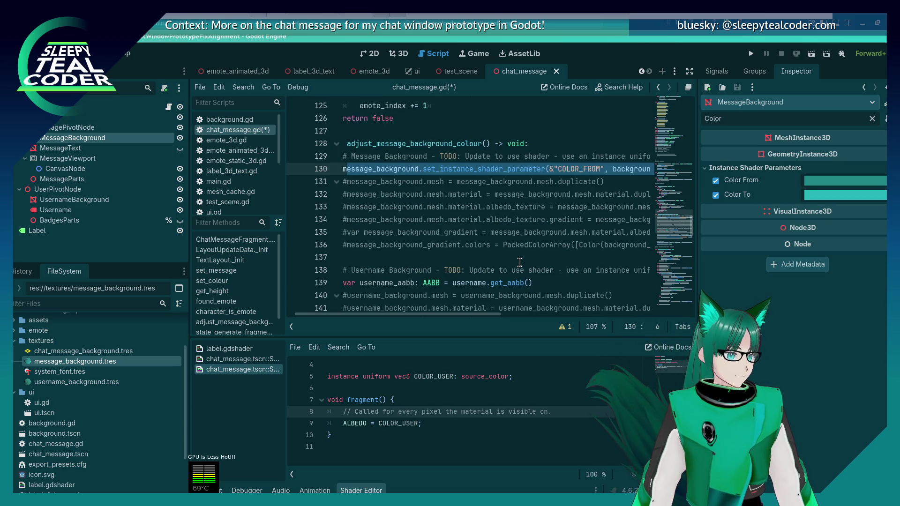
pyautogui.moveTo(488, 316); pyautogui.dragTo(524, 313)
# - Move the darkened expression into 'var darkened_background_colour = background_colour.darkened(0.45)' above the call
pyautogui.click(554, 167)
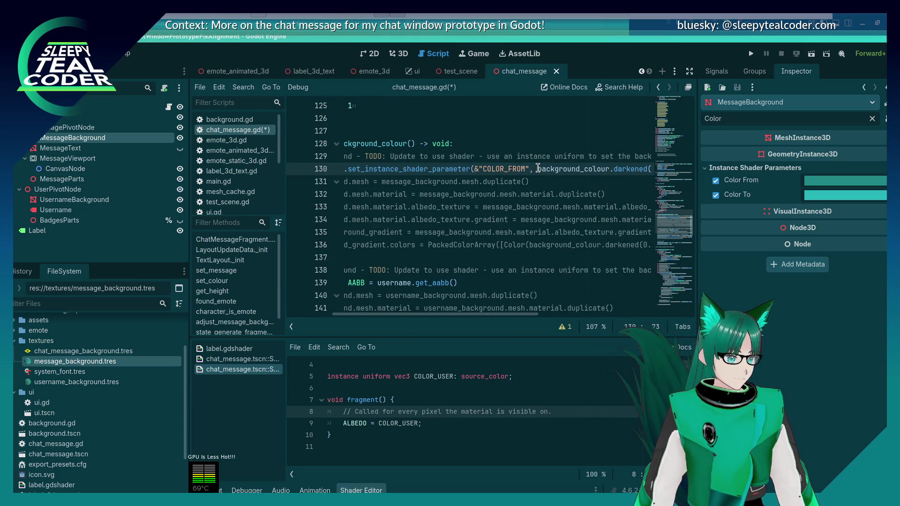
pyautogui.hotkey('shift', 'End')
pyautogui.press('Delete')
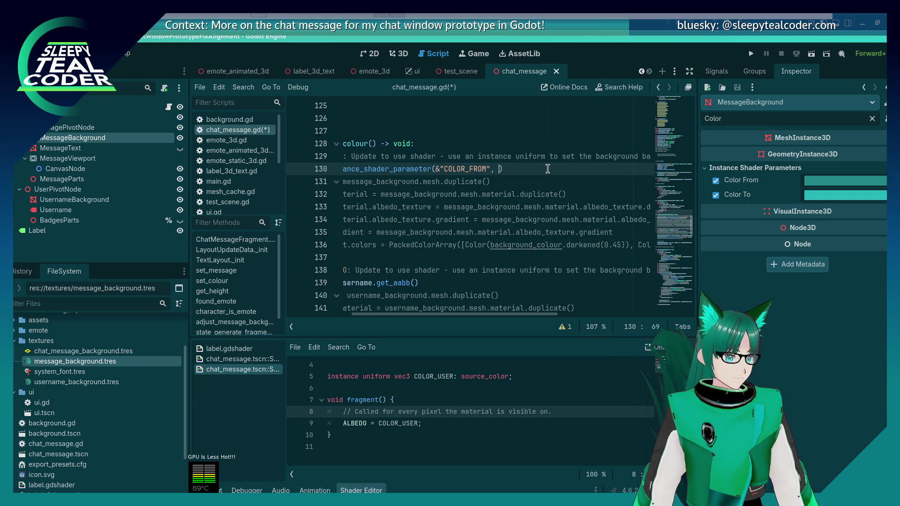
pyautogui.press('Home')
pyautogui.press('Return')
pyautogui.press('Up')
pyautogui.write('var darke')
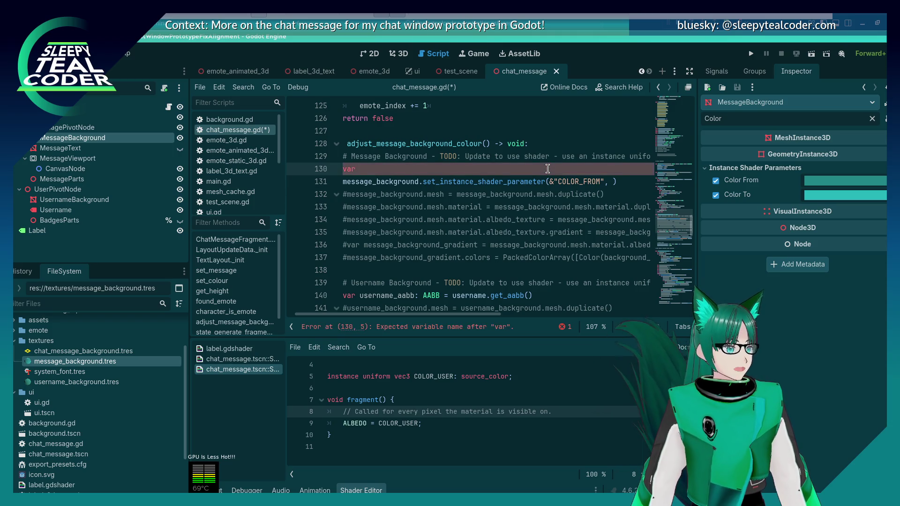
pyautogui.write('ned_background_colour = ')
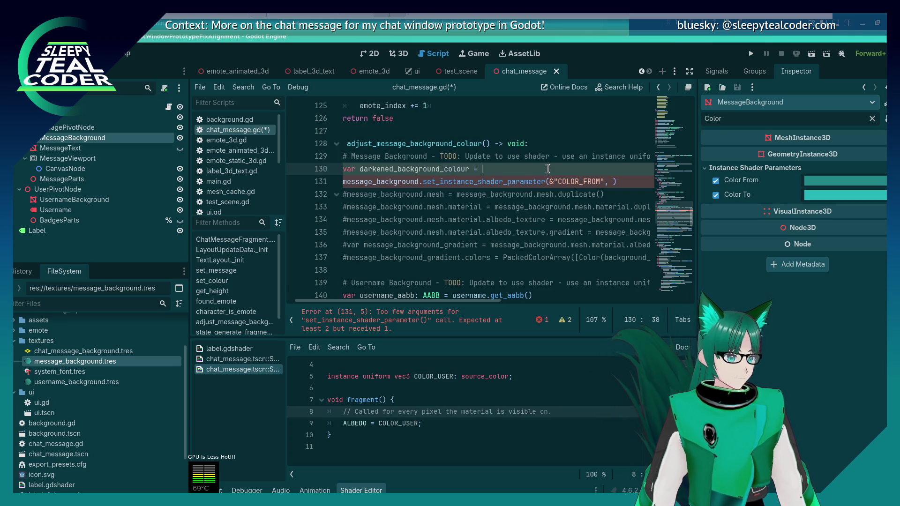
pyautogui.write('background_colour.darkened(0.45);')
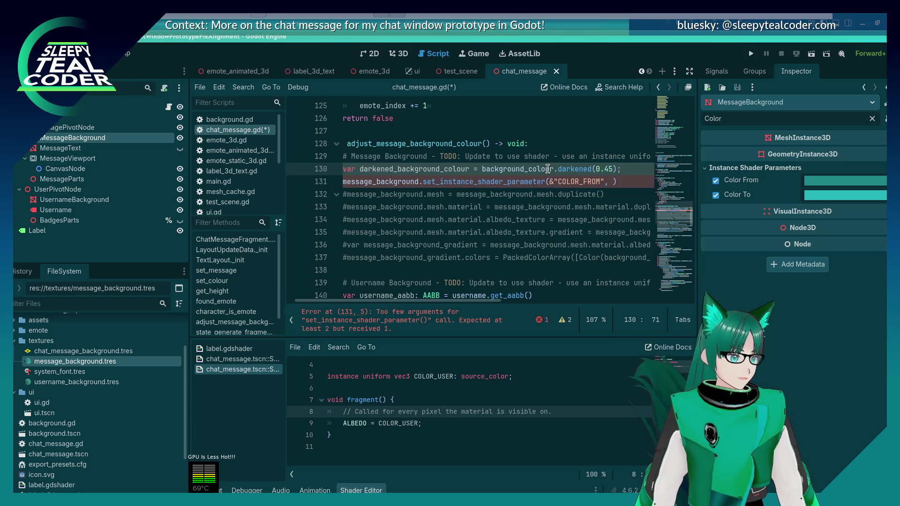
# - Pass darkened_background_colour as the COLOR_FROM value
pyautogui.doubleClick(369, 170)
pyautogui.hotkey('ctrl', 'c')
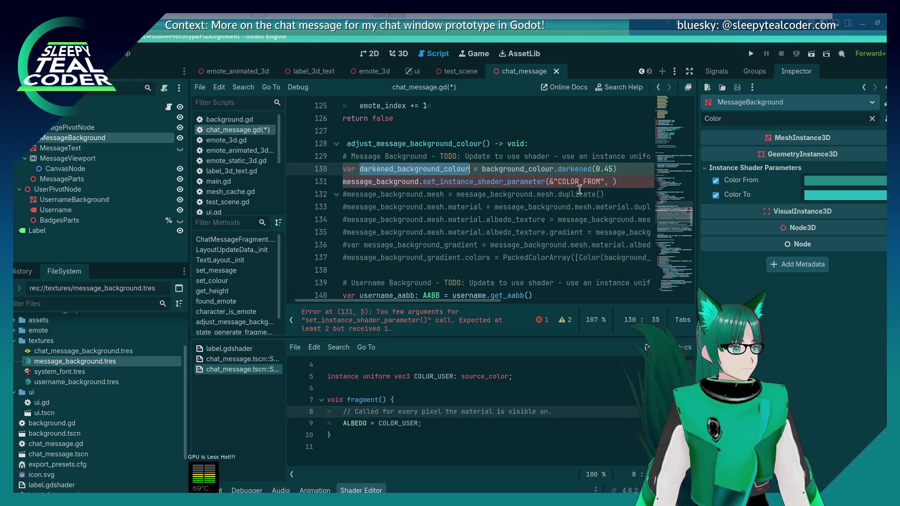
pyautogui.click(612, 182)
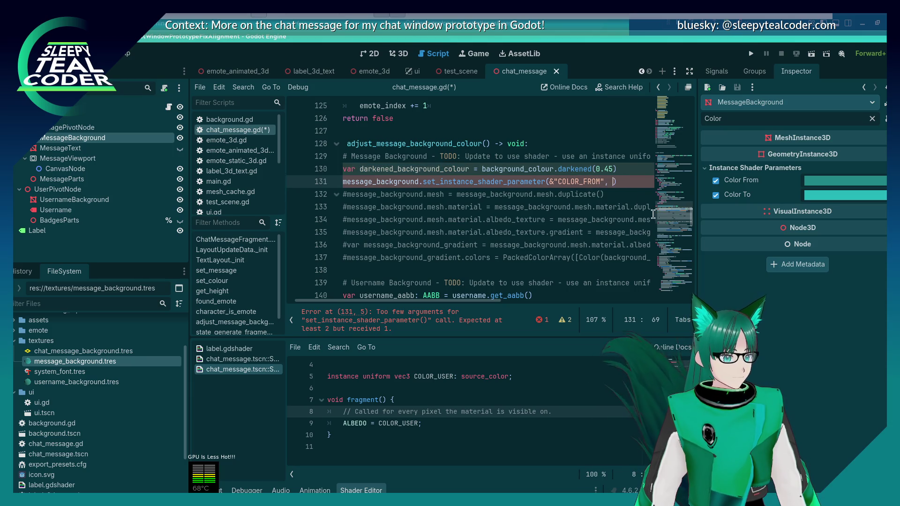
pyautogui.hotkey('ctrl', 'v')
pyautogui.scroll(-4, 594, 217)
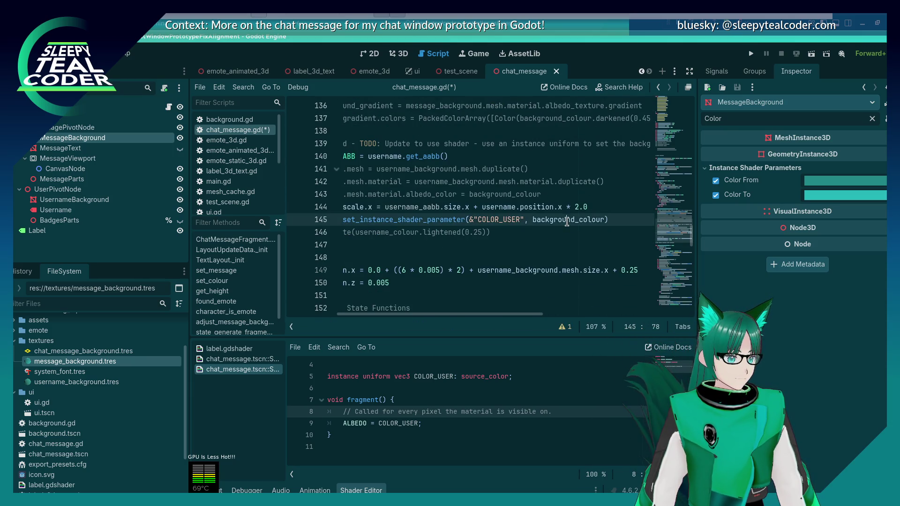
# - Replace background_colour with darkened_background_colour in the COLOR_USER call and save the script
pyautogui.doubleClick(594, 217)
pyautogui.hotkey('ctrl', 'v')
pyautogui.hotkey('ctrl', 's')
pyautogui.click(527, 233)
pyautogui.scroll(5, 527, 233)
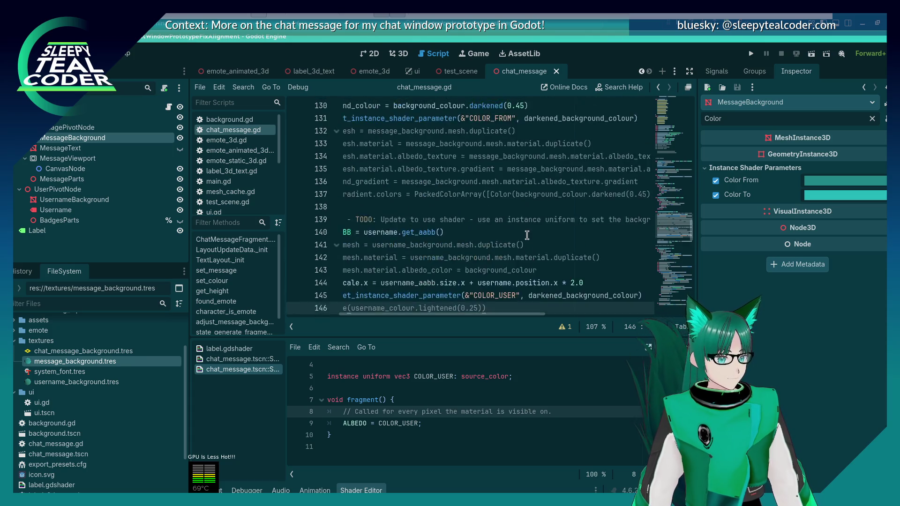
pyautogui.moveTo(485, 317); pyautogui.dragTo(428, 313)
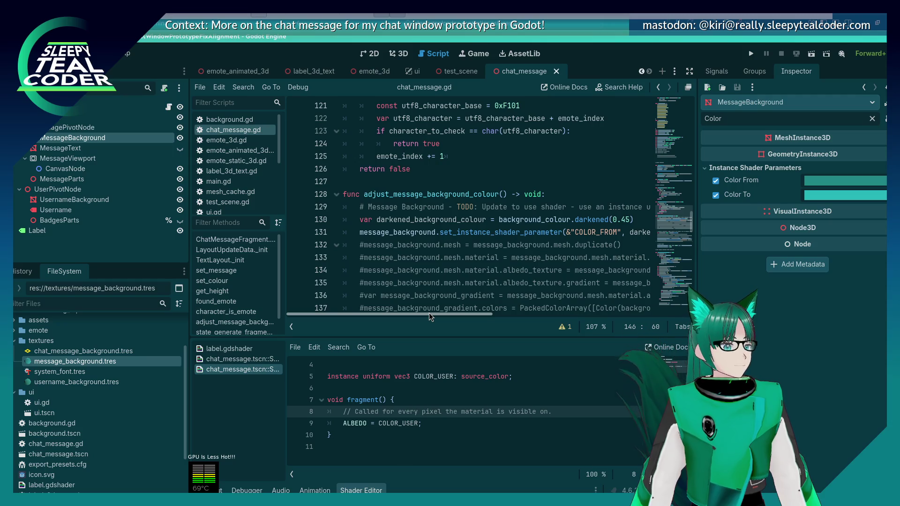
pyautogui.moveTo(429, 313)
pyautogui.mouseDown()
pyautogui.moveTo(452, 310)
pyautogui.moveTo(431, 308)
pyautogui.mouseUp()
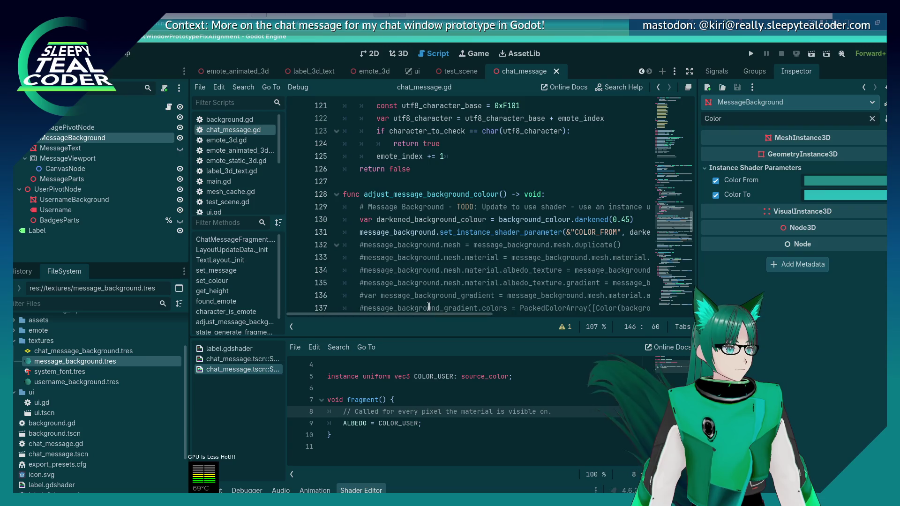
pyautogui.click(436, 233)
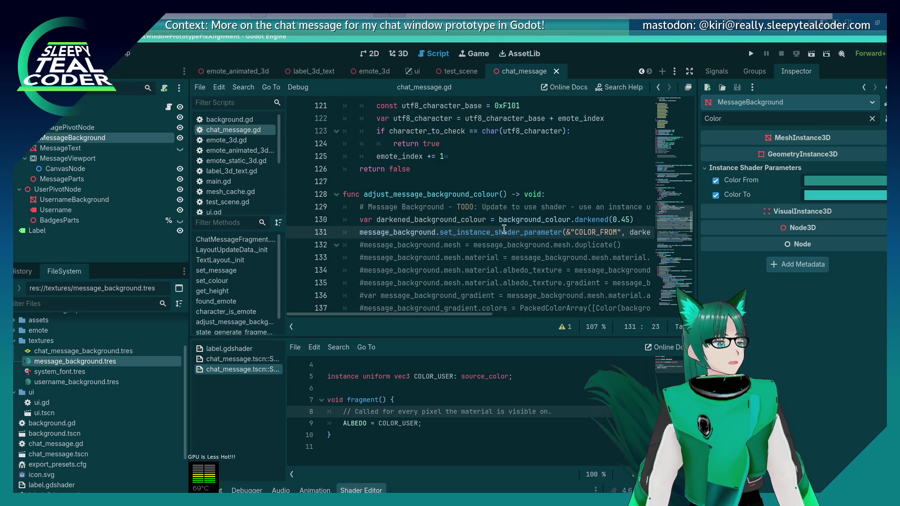
pyautogui.scroll(-2, 485, 211)
pyautogui.scroll(-4, 473, 208)
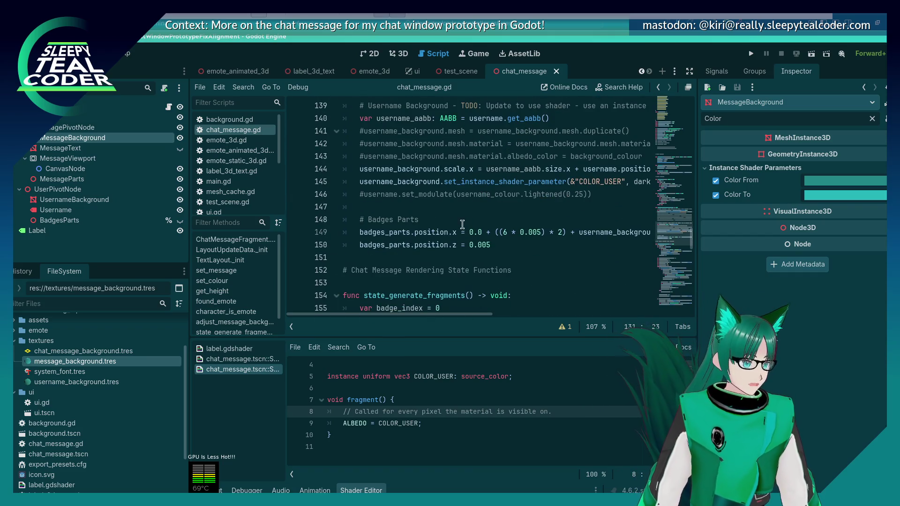
# - Comment out both badges_parts.position lines together with Ctrl+K
pyautogui.click(454, 245)
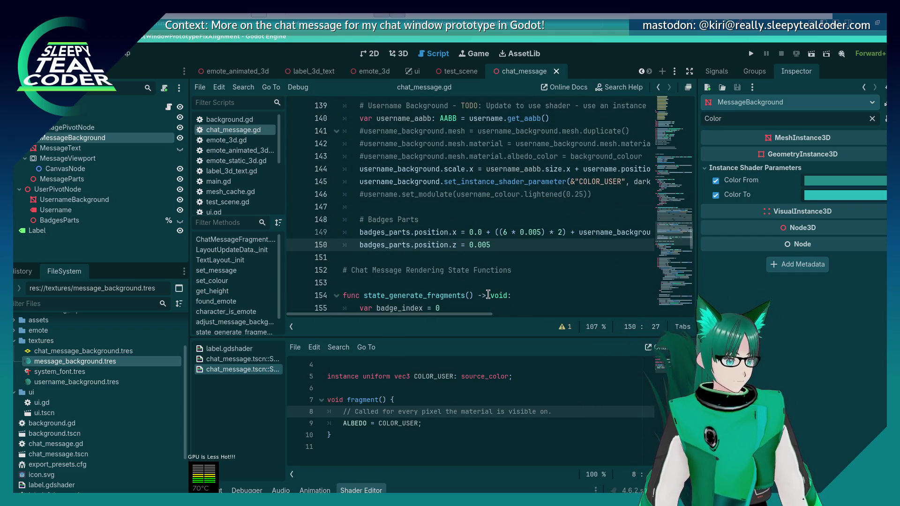
pyautogui.hotkey('shift', 'Up')
pyautogui.hotkey('ctrl', 'k')
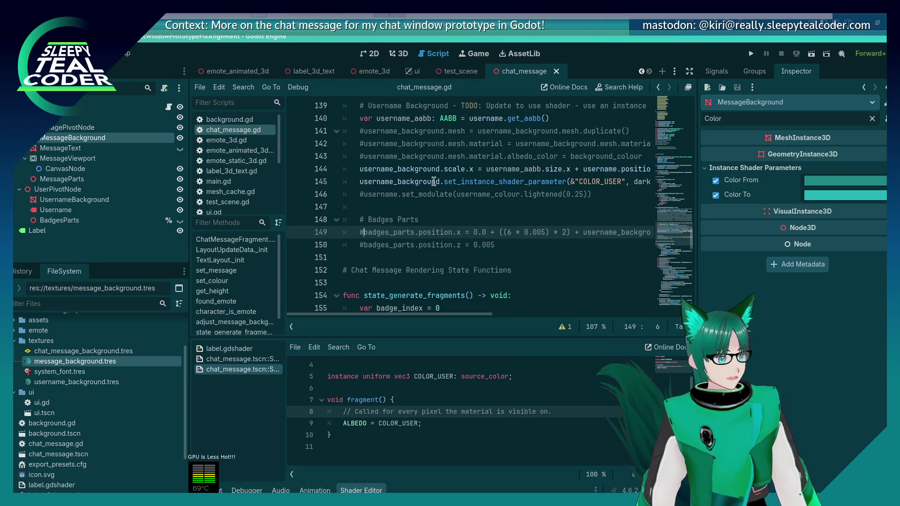
pyautogui.scroll(5, 492, 244)
pyautogui.click(500, 194)
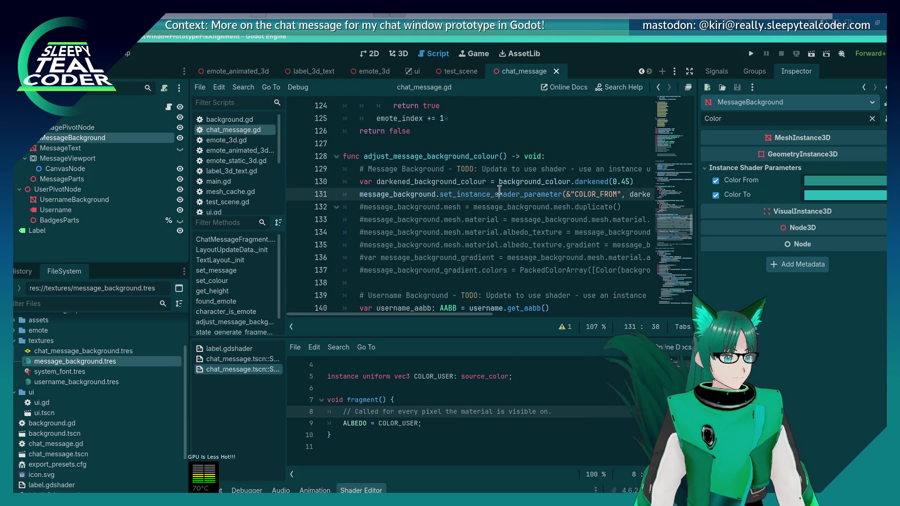
pyautogui.click(515, 169)
pyautogui.hotkey('ctrl', 'f')
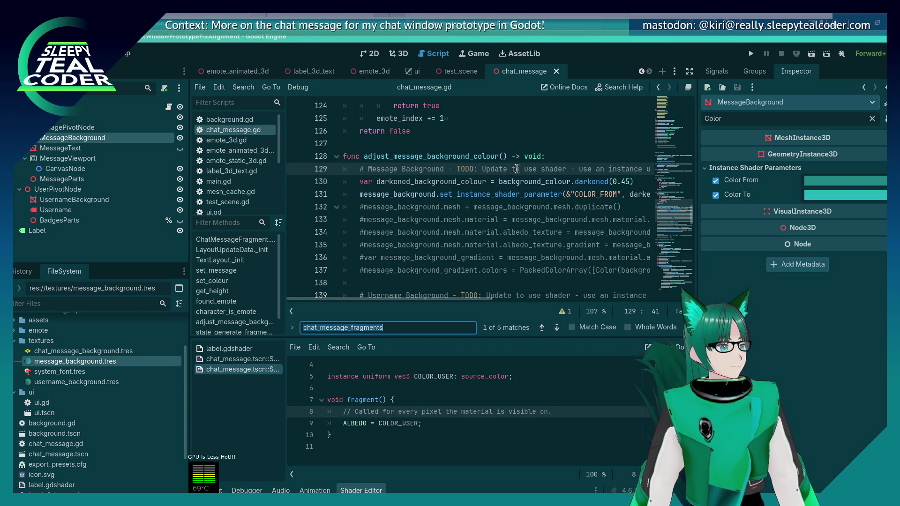
pyautogui.press('Escape')
pyautogui.scroll(-2, 500, 192)
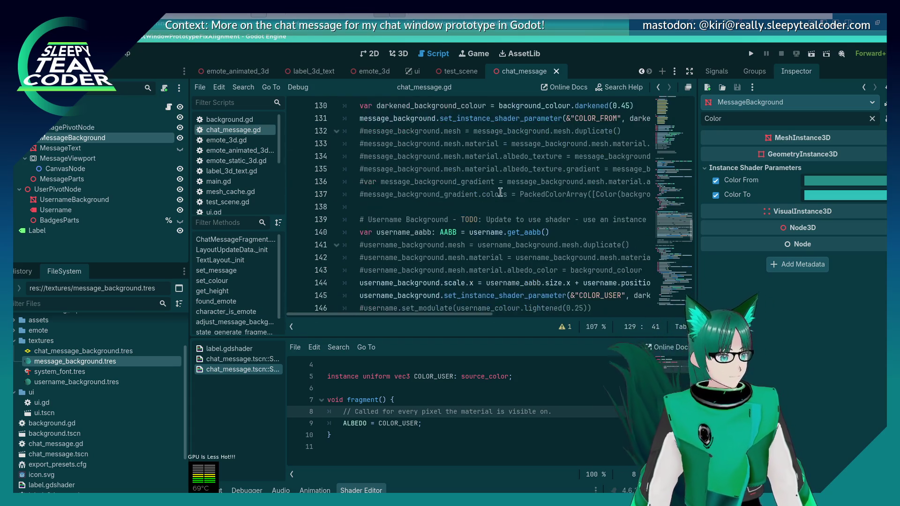
# - Delete the old commented mesh lines for the message and username backgrounds
pyautogui.click(489, 206)
pyautogui.moveTo(489, 207); pyautogui.dragTo(339, 131)
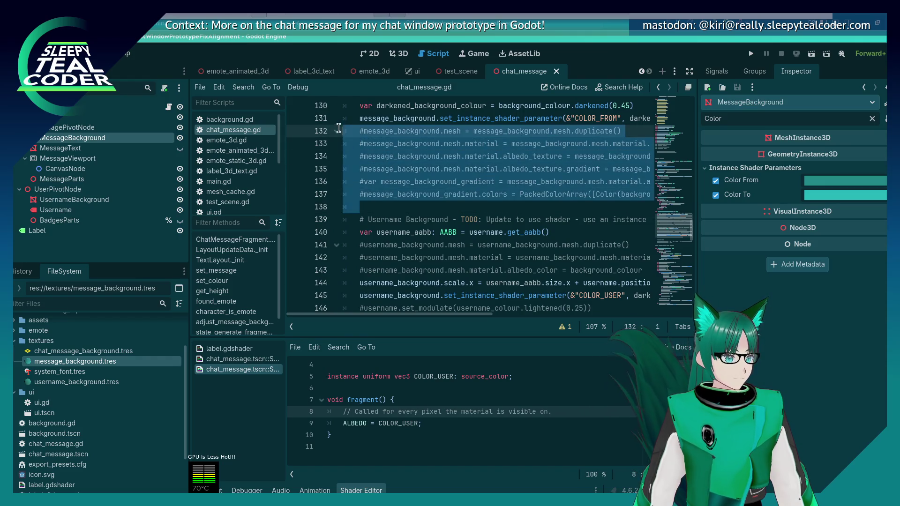
pyautogui.press('BackSpace')
pyautogui.scroll(1, 457, 194)
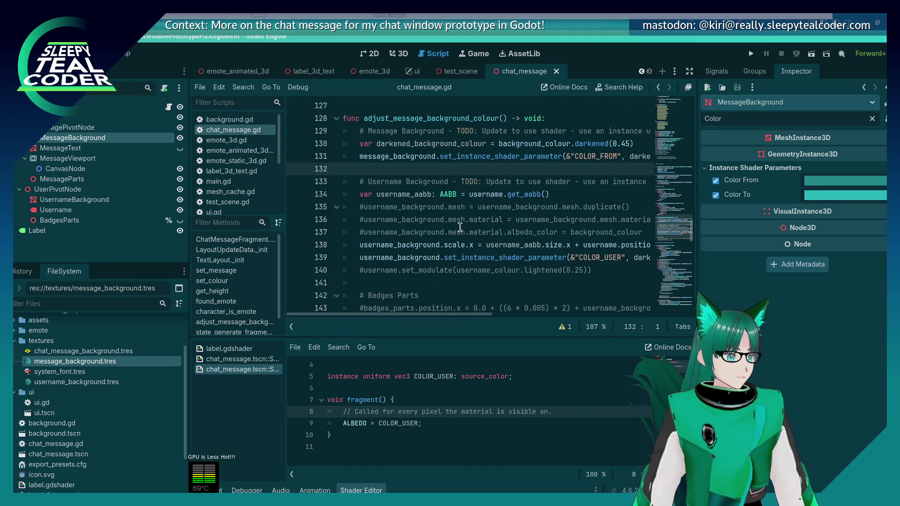
pyautogui.click(472, 232)
pyautogui.tripleClick(472, 232)
pyautogui.hotkey('shift', 'Up')
pyautogui.hotkey('shift', 'Up')
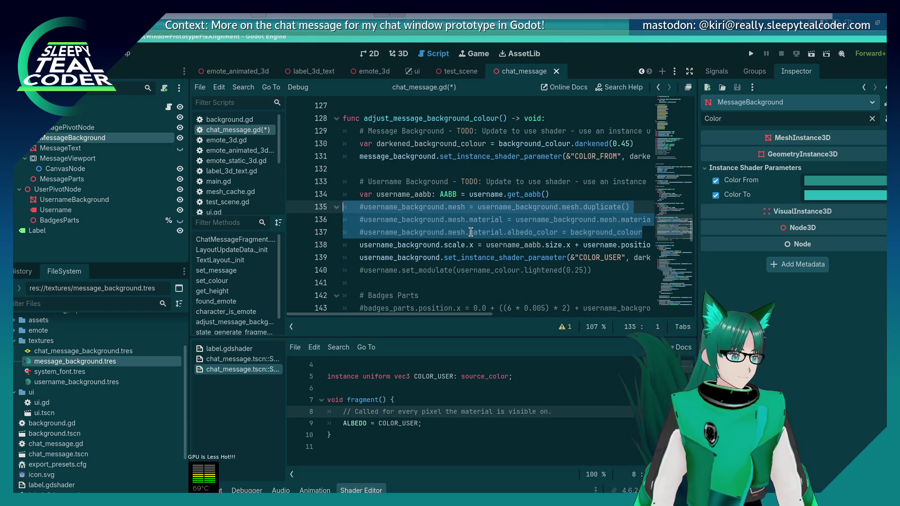
pyautogui.press('BackSpace')
# - Comment out the username scale.x and username_aabb lines and save chat_message.gd
pyautogui.hotkey('ctrl', 'k')
pyautogui.press('Up')
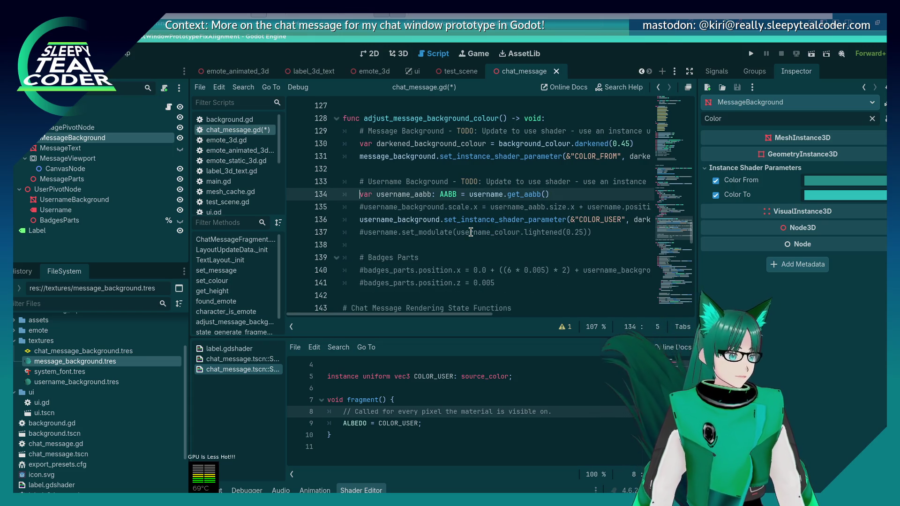
pyautogui.hotkey('ctrl', 'k')
pyautogui.hotkey('ctrl', 's')
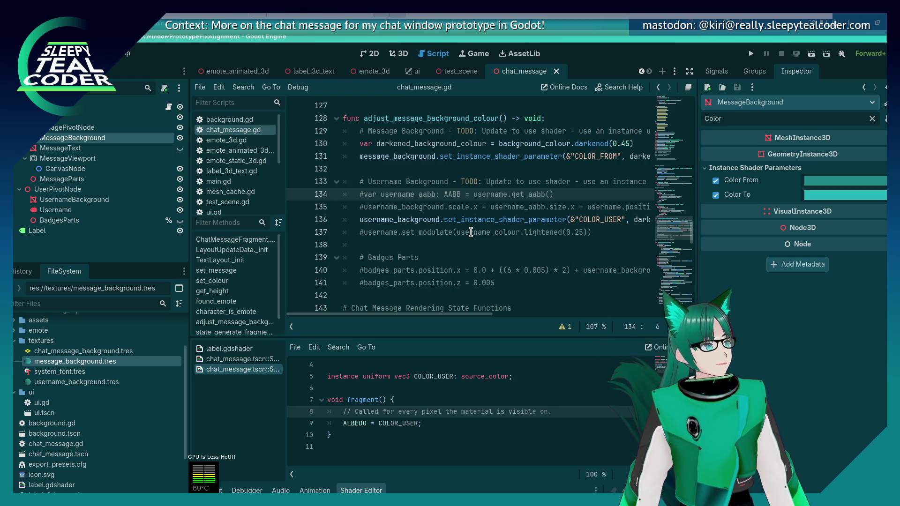
pyautogui.click(619, 157)
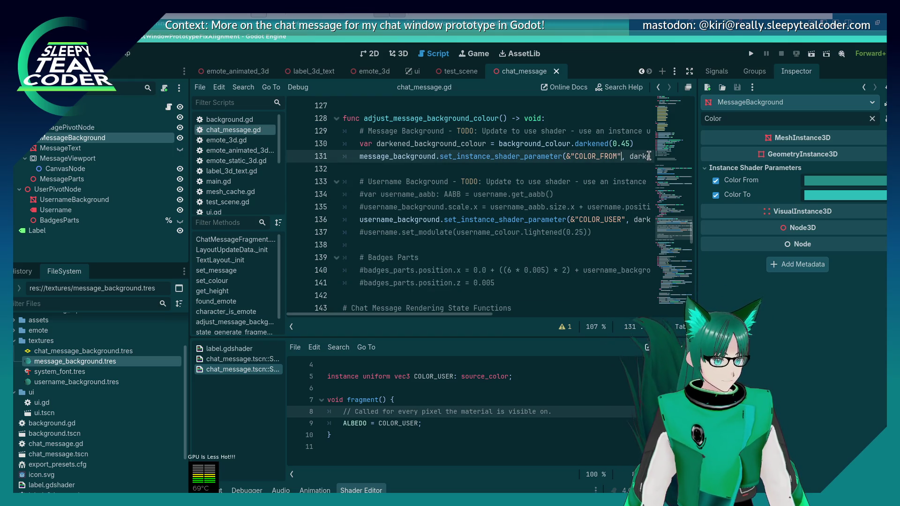
# - Add a line below COLOR_FROM setting message_background's COLOR_TO shader parameter to background_colour
pyautogui.hotkey('shift', 'Home')
pyautogui.hotkey('ctrl', 'c')
pyautogui.press('End')
pyautogui.press('Return')
pyautogui.hotkey('ctrl', 'v')
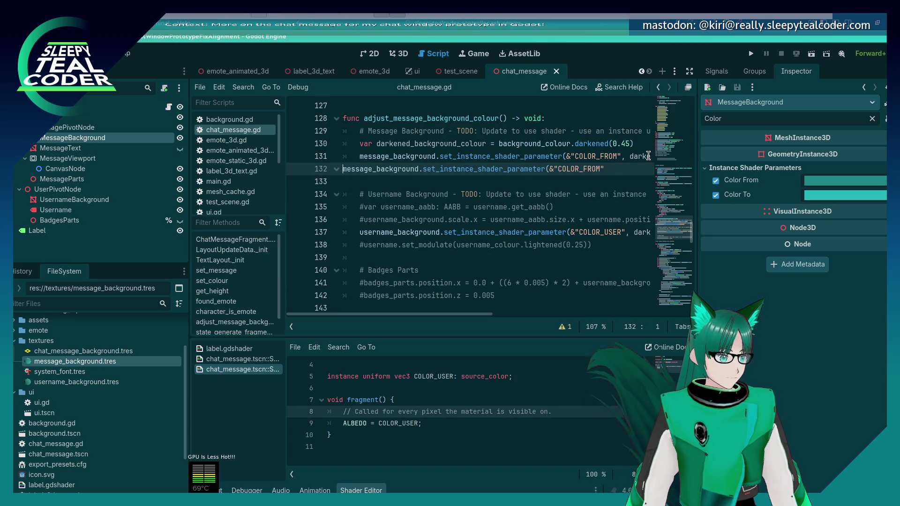
pyautogui.press('BackSpace')
pyautogui.press('BackSpace')
pyautogui.press('BackSpace')
pyautogui.write('TO"')
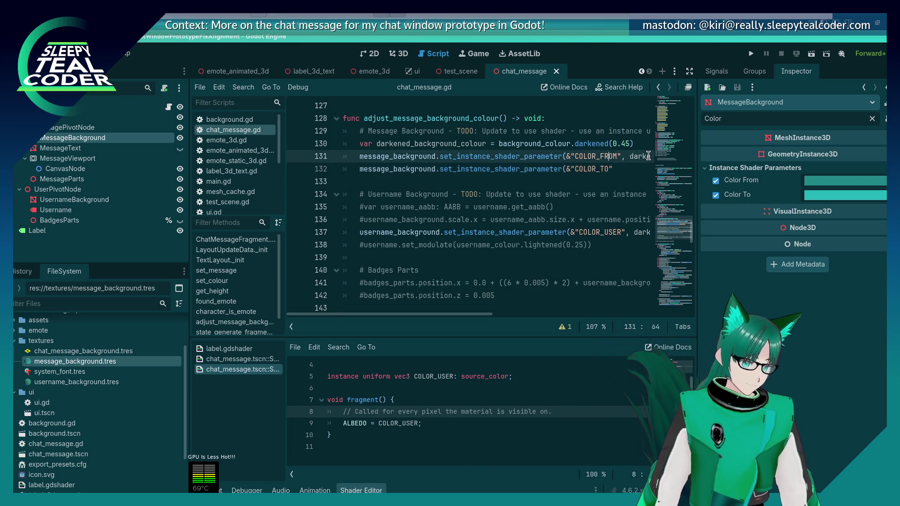
pyautogui.write(',')
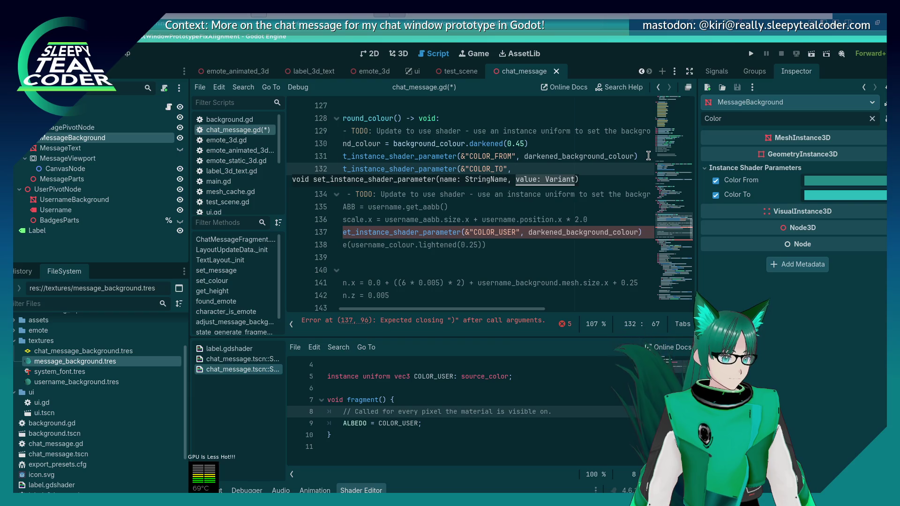
pyautogui.press('Home')
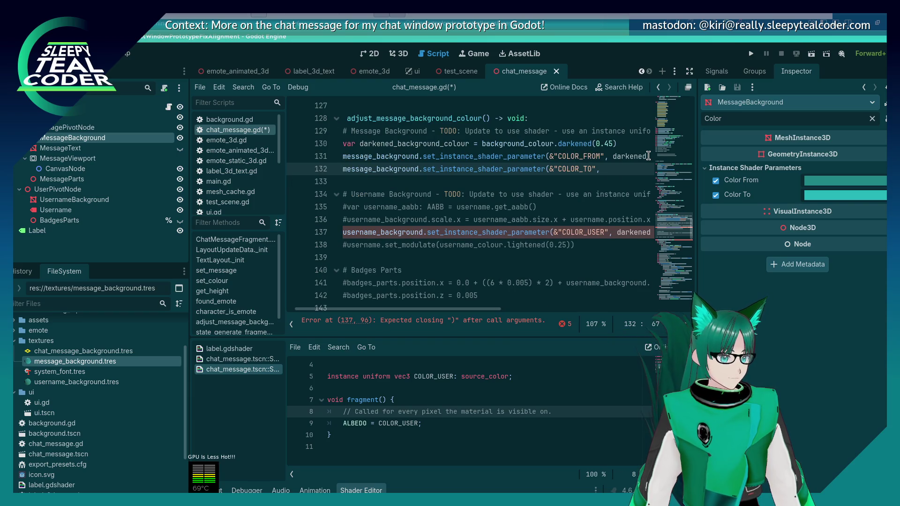
pyautogui.write('backgrou')
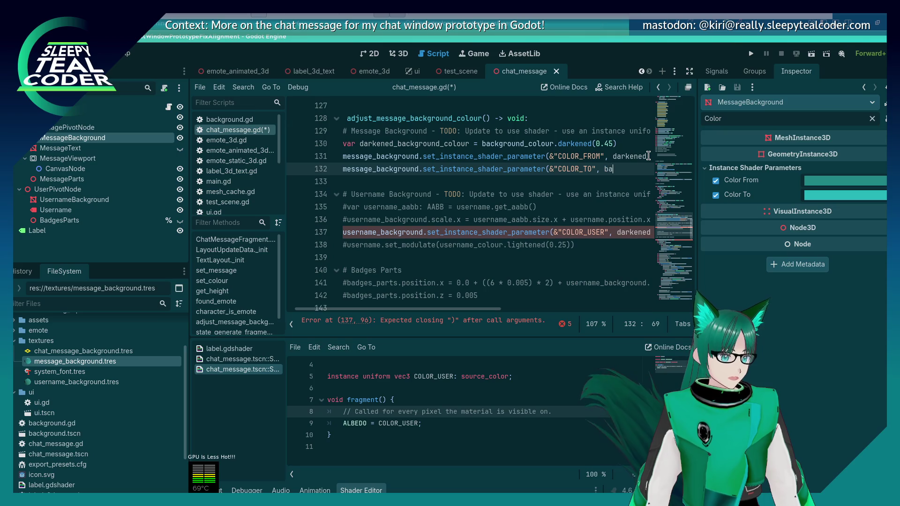
pyautogui.write('nd_colour);')
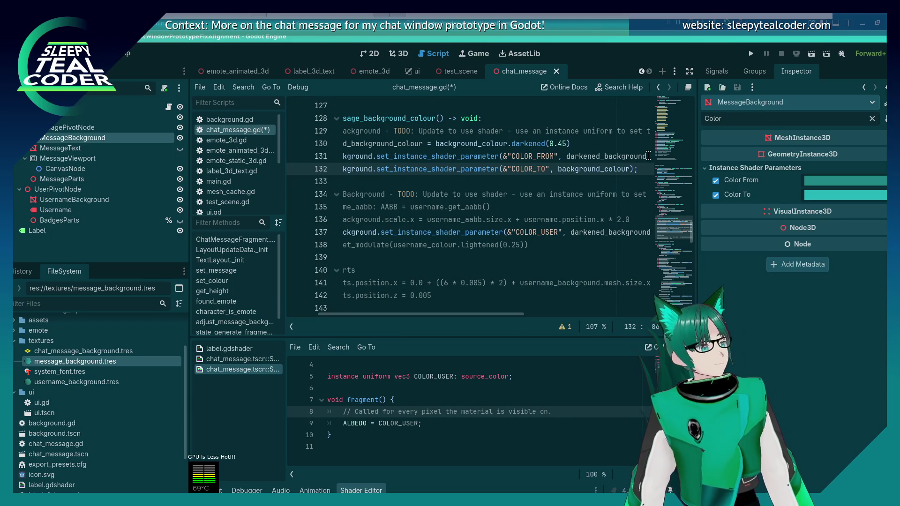
# - Save chat_message.gd with both COLOR_FROM and COLOR_TO gradient lines in place
pyautogui.press('Up')
pyautogui.press('End')
pyautogui.hotkey('ctrl', 's')
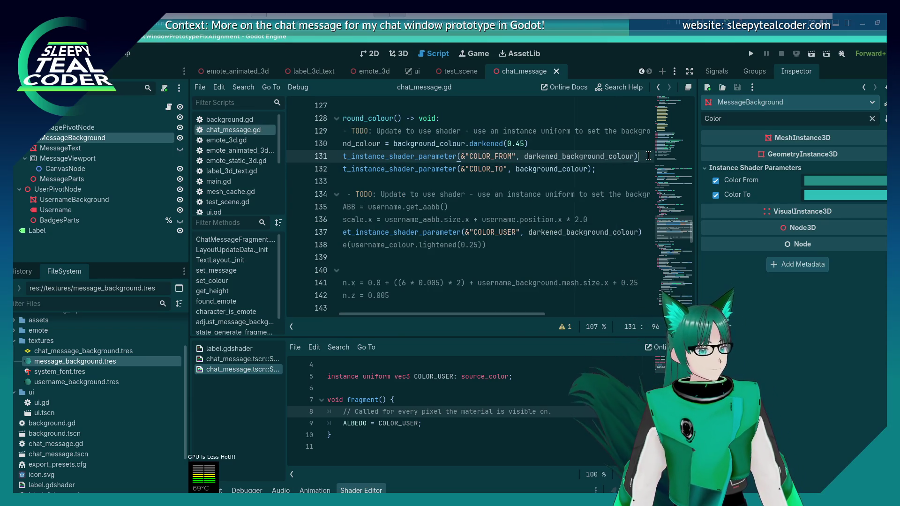
pyautogui.press('Down')
pyautogui.press('Home')
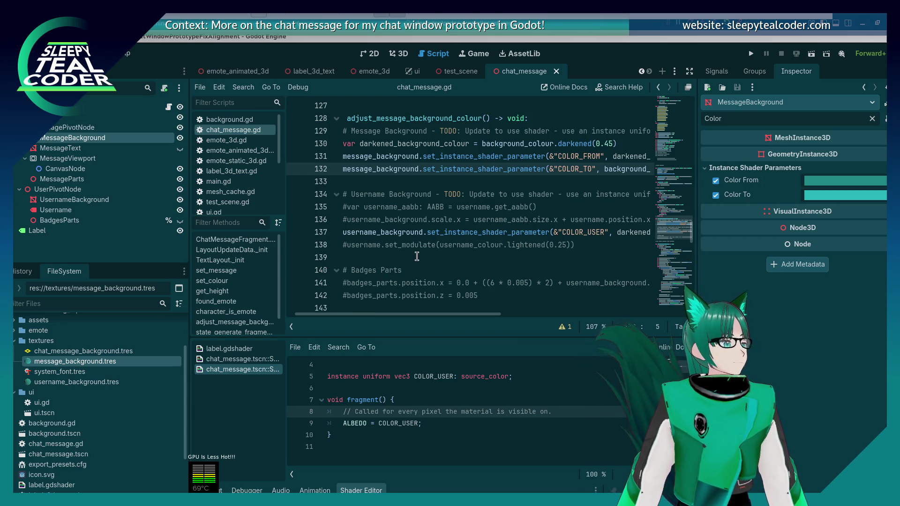
pyautogui.click(482, 206)
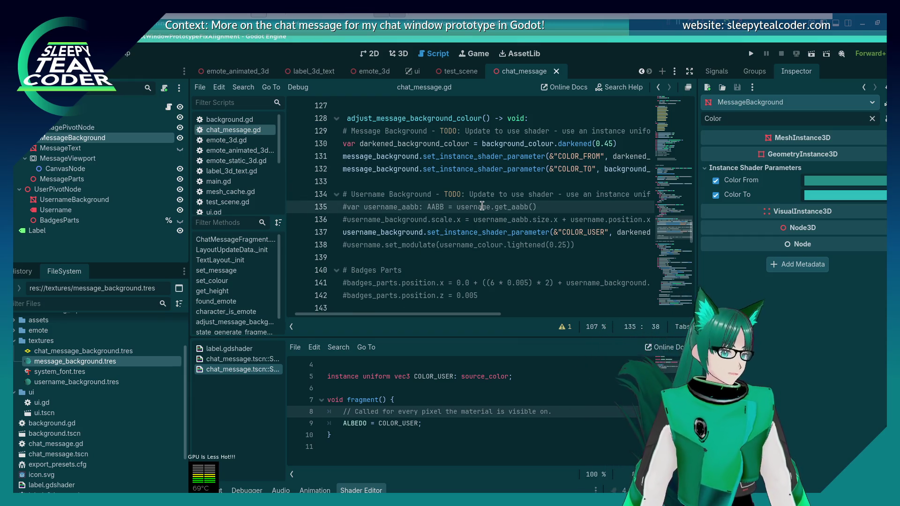
# - Use redo and undo to return to the cleaned-up version without the TODO comments
pyautogui.hotkey('ctrl', 'y')
pyautogui.hotkey('ctrl', 'y')
pyautogui.hotkey('ctrl', 'y')
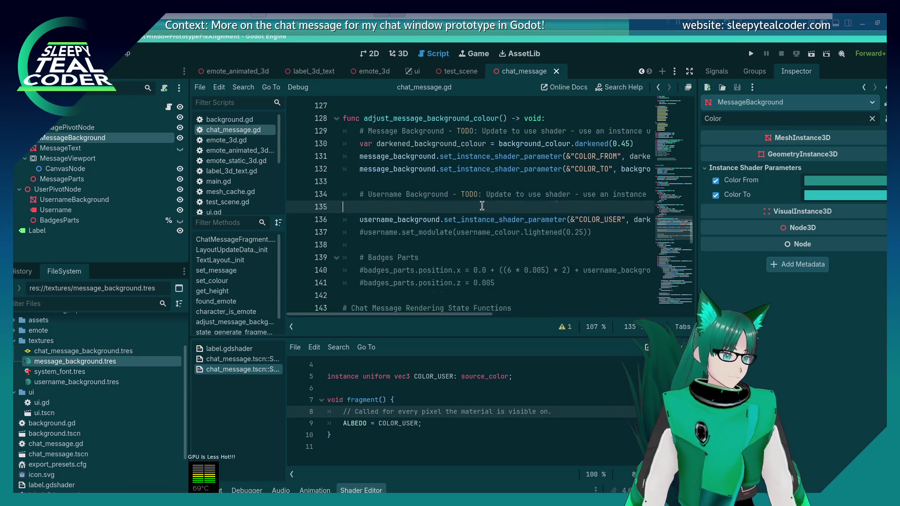
pyautogui.hotkey('ctrl', 'z')
pyautogui.hotkey('ctrl', 'z')
pyautogui.hotkey('ctrl', 'z')
pyautogui.hotkey('ctrl', 'z')
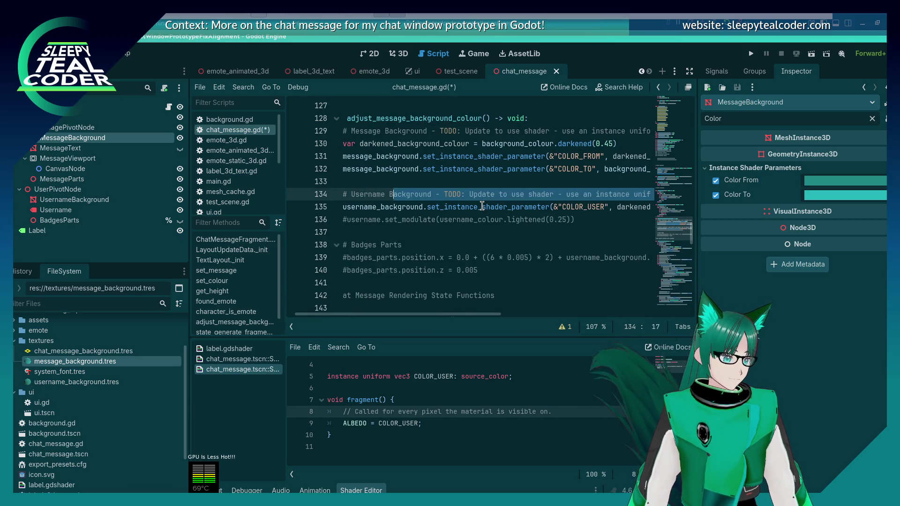
pyautogui.hotkey('ctrl', 'z')
pyautogui.hotkey('ctrl', 'z')
pyautogui.hotkey('ctrl', 'z')
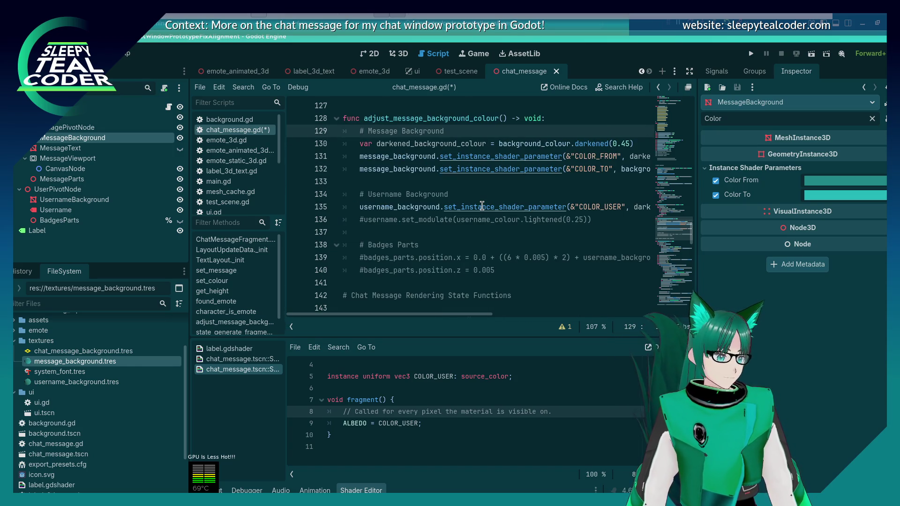
pyautogui.hotkey('ctrl', 'z')
pyautogui.hotkey('ctrl', 'z')
pyautogui.hotkey('ctrl', 'z')
# - Delete the rendering-state functions comment and its leftover blank line, then save the script
pyautogui.press('Down')
pyautogui.press('Down')
pyautogui.press('Down')
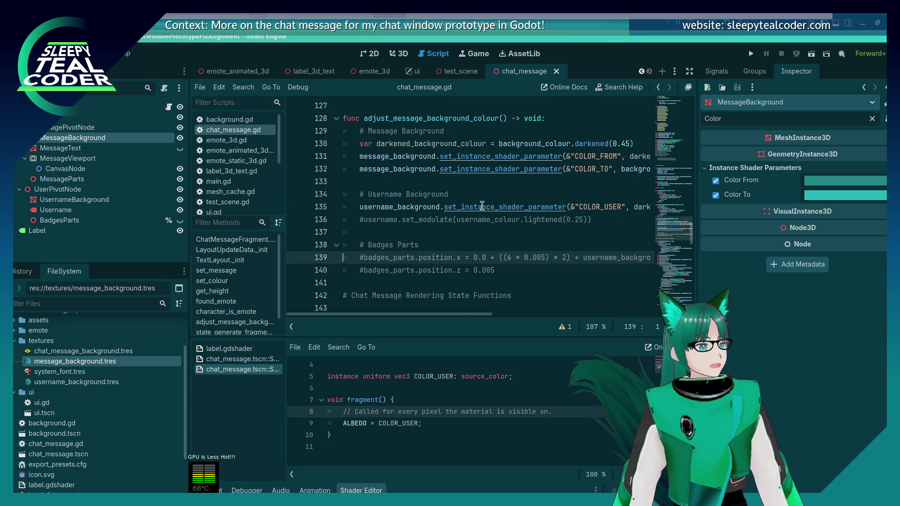
pyautogui.press('Down')
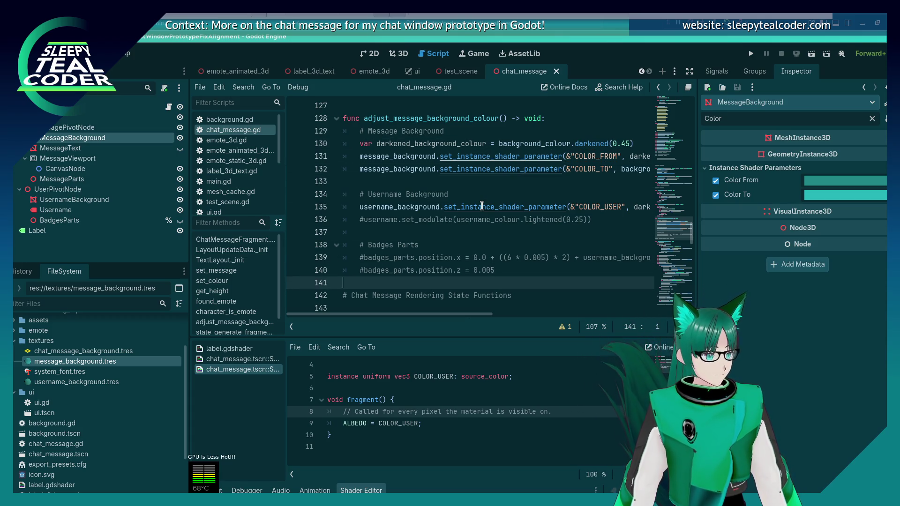
pyautogui.press('Down')
pyautogui.press('Down')
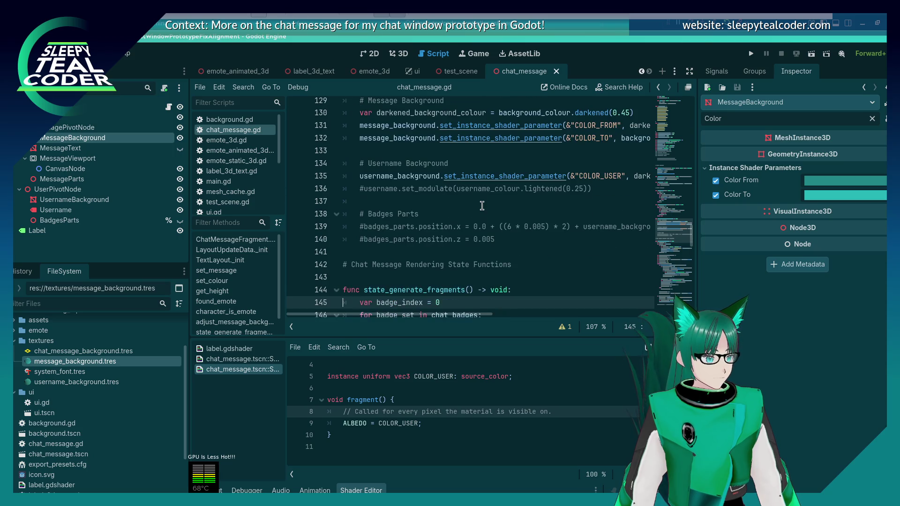
pyautogui.press('Up')
pyautogui.hotkey('ctrl', 'shift', 'k')
pyautogui.hotkey('ctrl', 'shift', 'k')
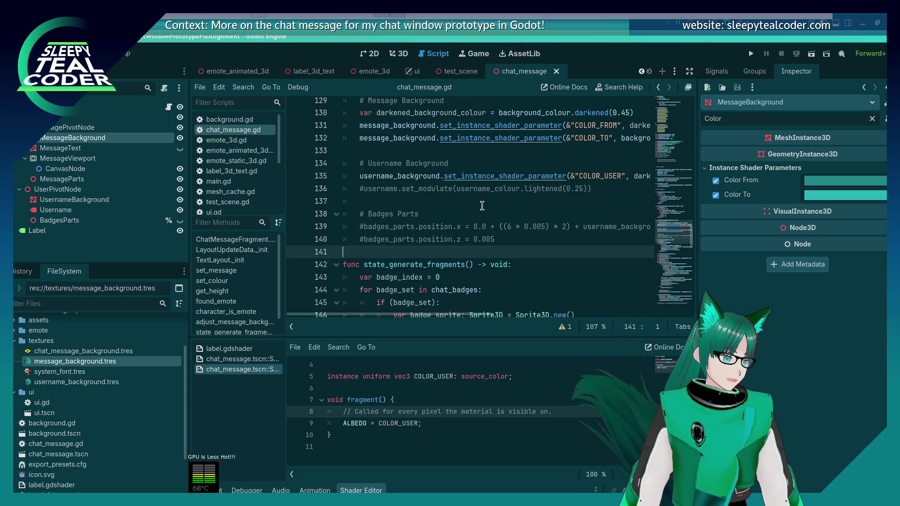
pyautogui.hotkey('ctrl', 's')
# - Delete the old commented-out username set_modulate line, leaving only the COLOR_USER call
pyautogui.press('Up')
pyautogui.press('Up')
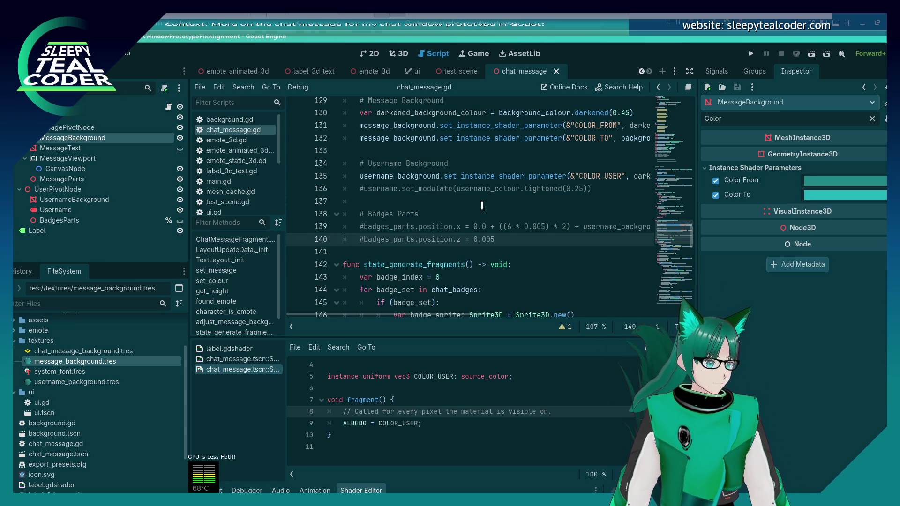
pyautogui.press('Up')
pyautogui.press('Up')
pyautogui.press('Up')
pyautogui.press('Up')
pyautogui.press('Up')
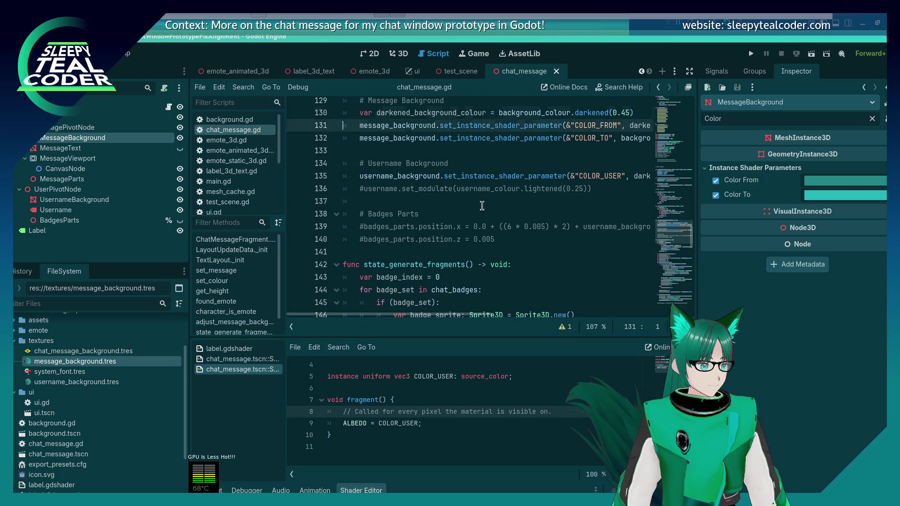
pyautogui.press('Up')
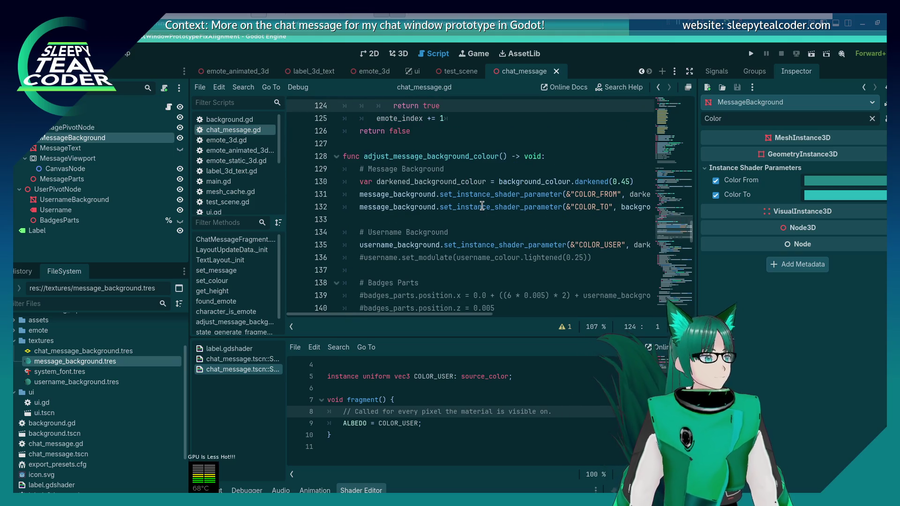
pyautogui.press('Down')
pyautogui.press('Down')
pyautogui.press('Down')
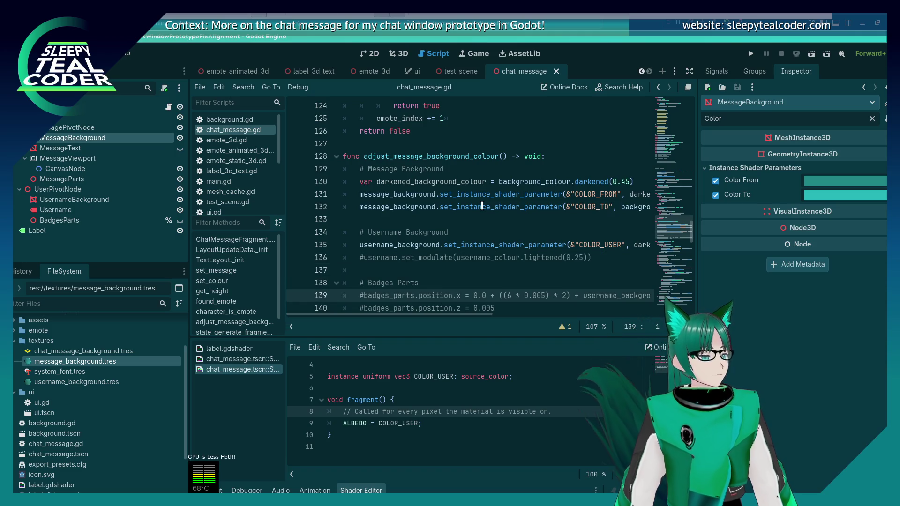
pyautogui.press('Up')
pyautogui.press('Up')
pyautogui.hotkey('shift', 'Up')
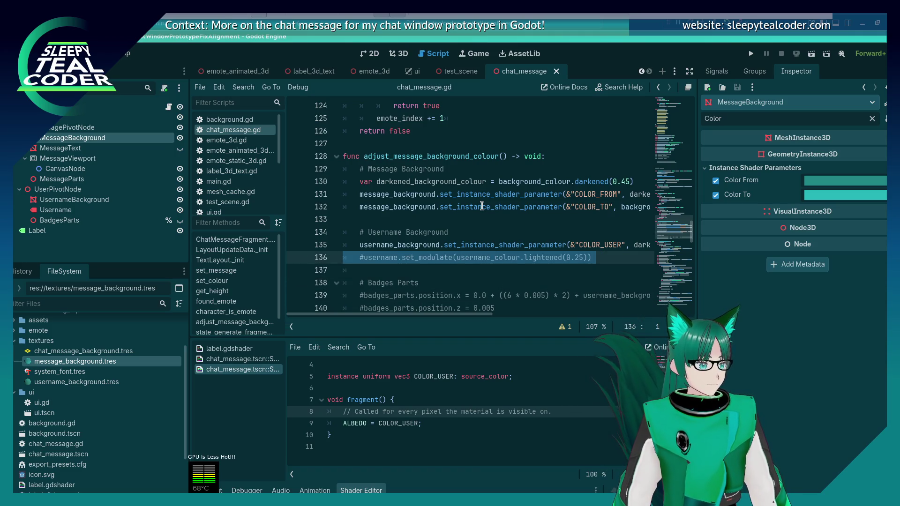
pyautogui.press('Delete')
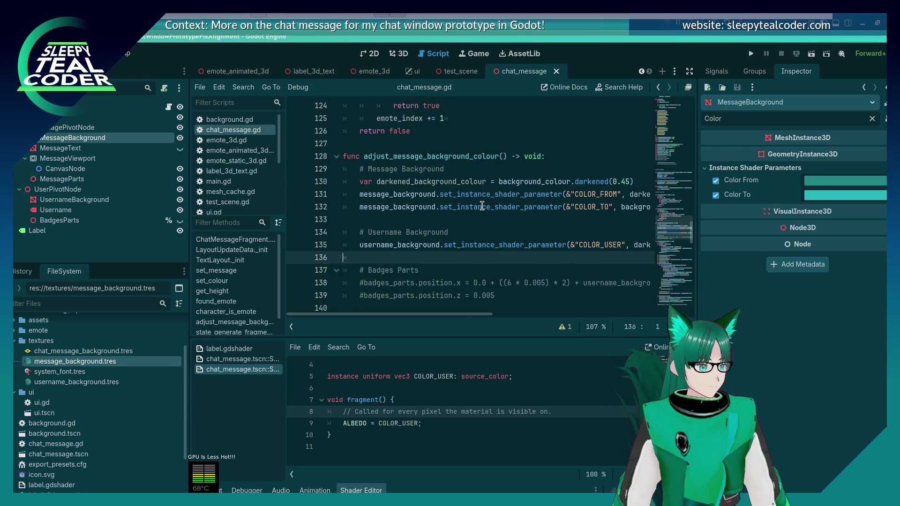
pyautogui.press('Down')
pyautogui.press('Down')
pyautogui.press('Down')
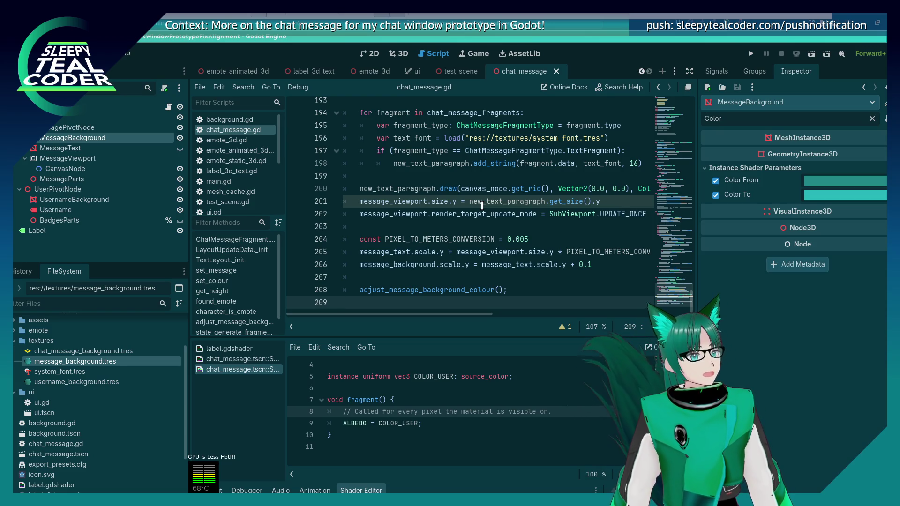
pyautogui.press('Up')
pyautogui.press('Up')
pyautogui.press('Up')
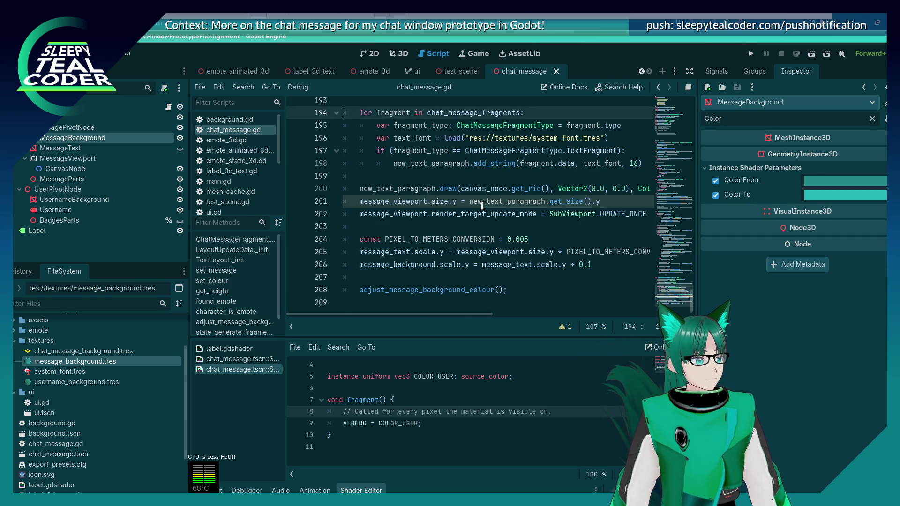
pyautogui.press('Up')
pyautogui.press('Up')
pyautogui.press('Up')
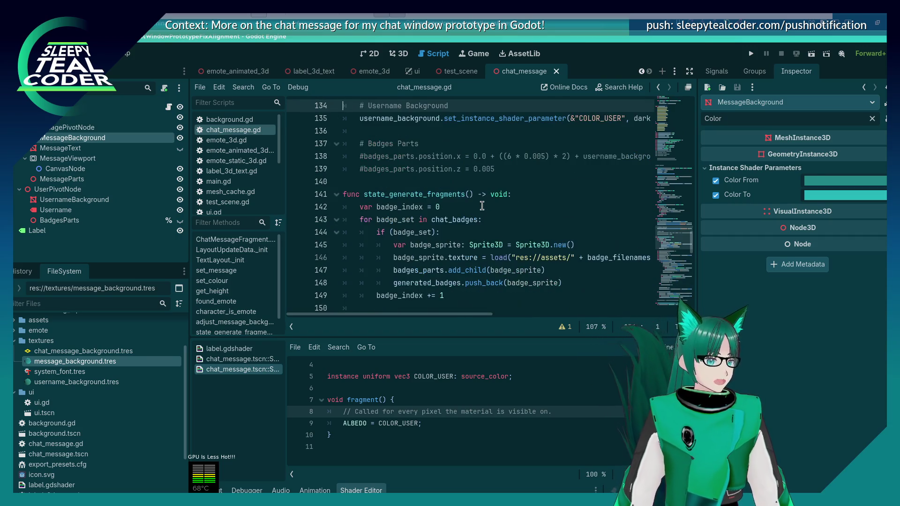
pyautogui.press('Up')
pyautogui.press('Up')
pyautogui.press('Up')
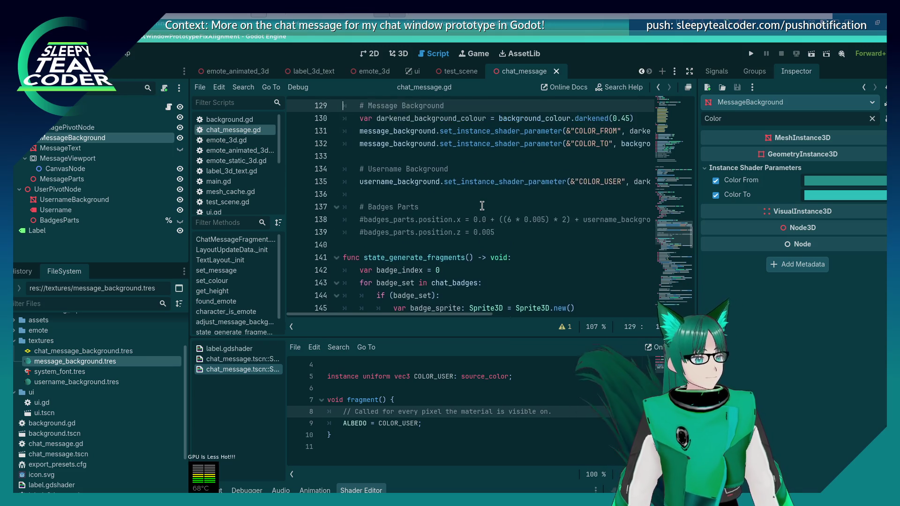
pyautogui.press('Down')
pyautogui.press('Down')
pyautogui.press('Down')
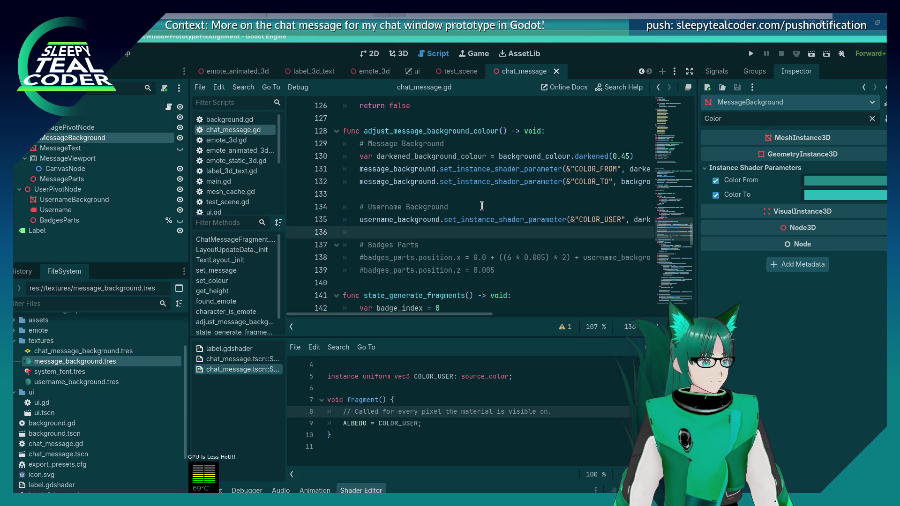
pyautogui.press('Up')
pyautogui.press('Up')
pyautogui.press('Up')
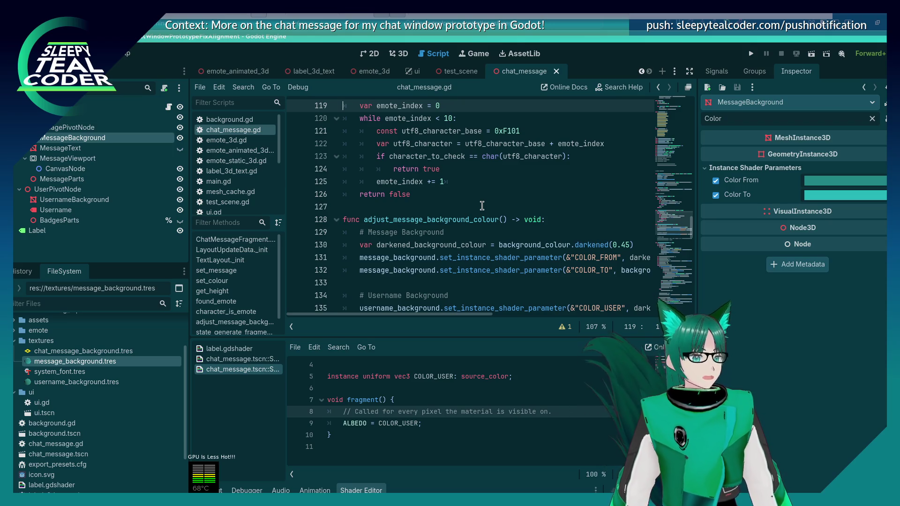
# - Run the project and add a test message, triggering the nonexistent get_rid error at line 200
pyautogui.click(751, 54)
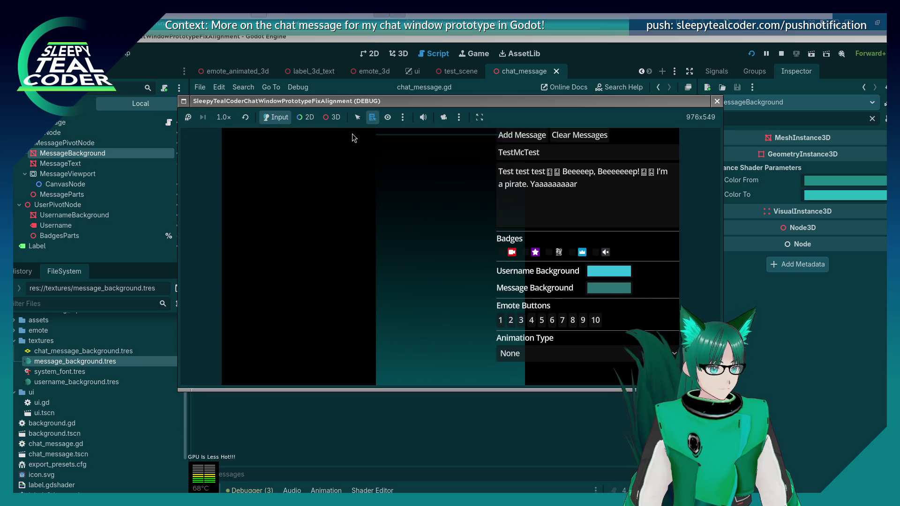
pyautogui.click(514, 136)
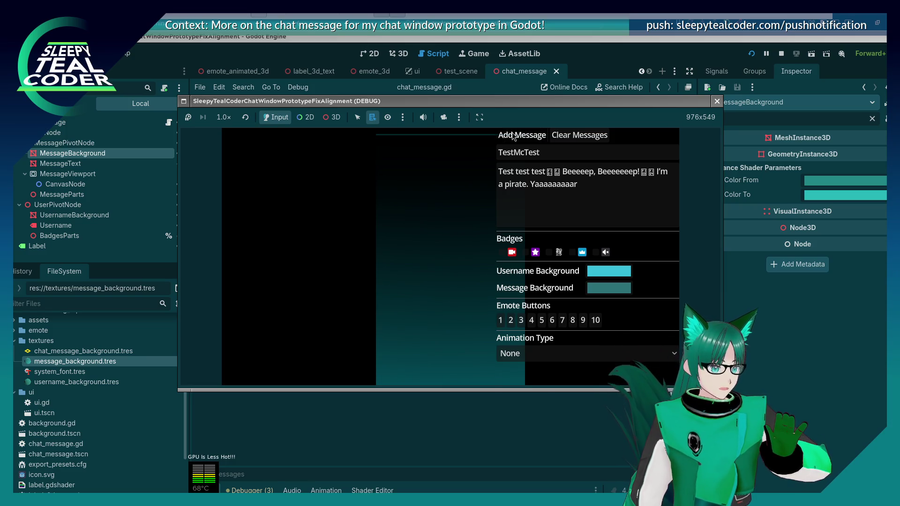
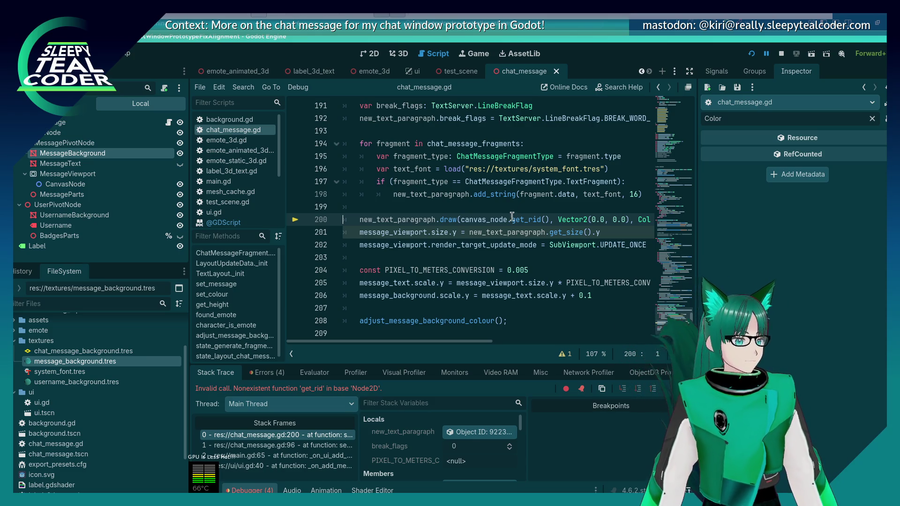
# - Replace canvas_node.get_rid() on line 200 with message_viewport.world_2d.canvas using autocomplete
pyautogui.moveTo(468, 219); pyautogui.dragTo(549, 218)
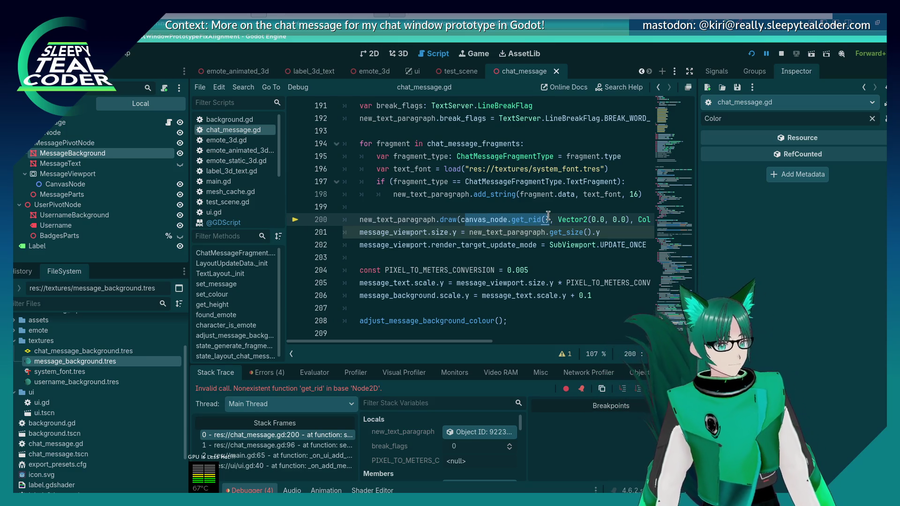
pyautogui.write('message_vi')
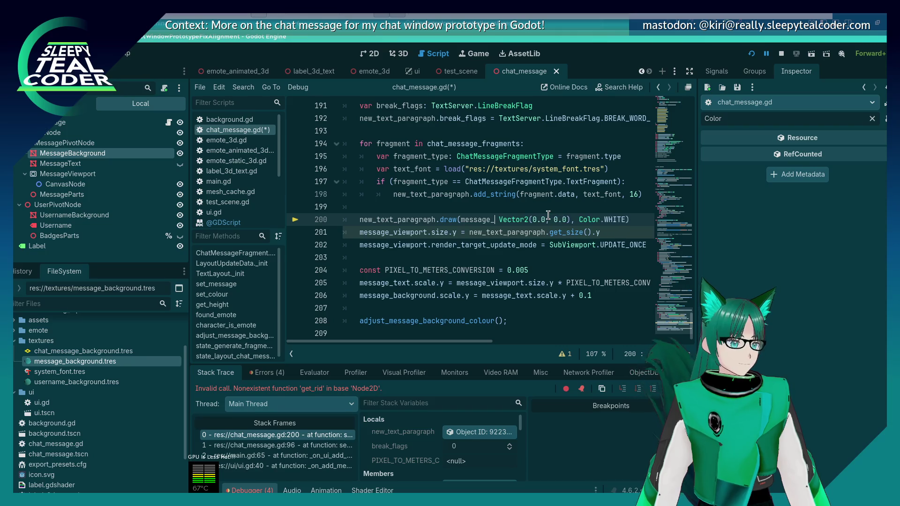
pyautogui.press('Return')
pyautogui.write('.')
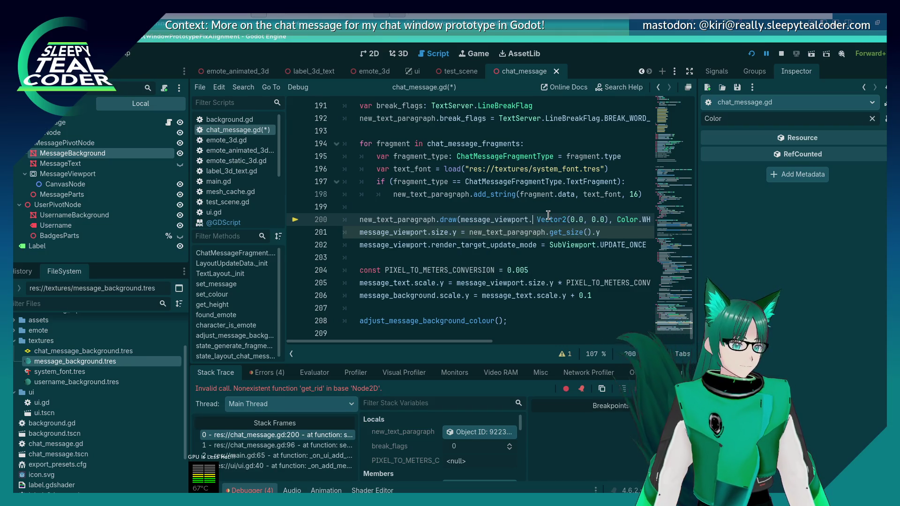
pyautogui.write('worl')
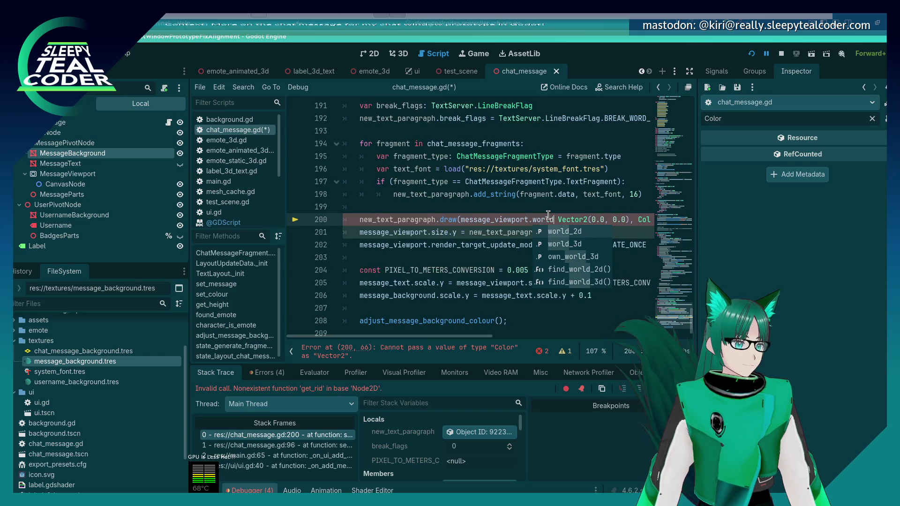
pyautogui.press('Return')
pyautogui.write('.c')
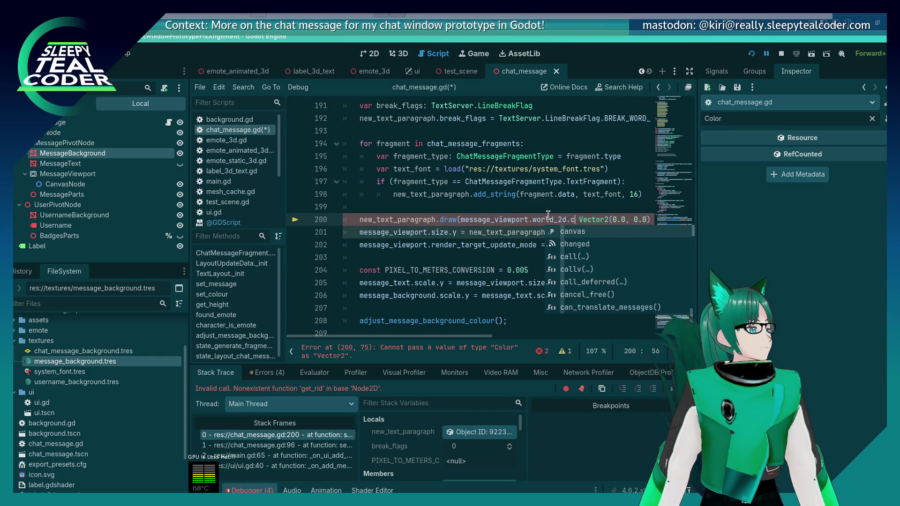
pyautogui.press('Return')
# - Review the new draw argument, save chat_message.gd, and run the project again
pyautogui.press('Left')
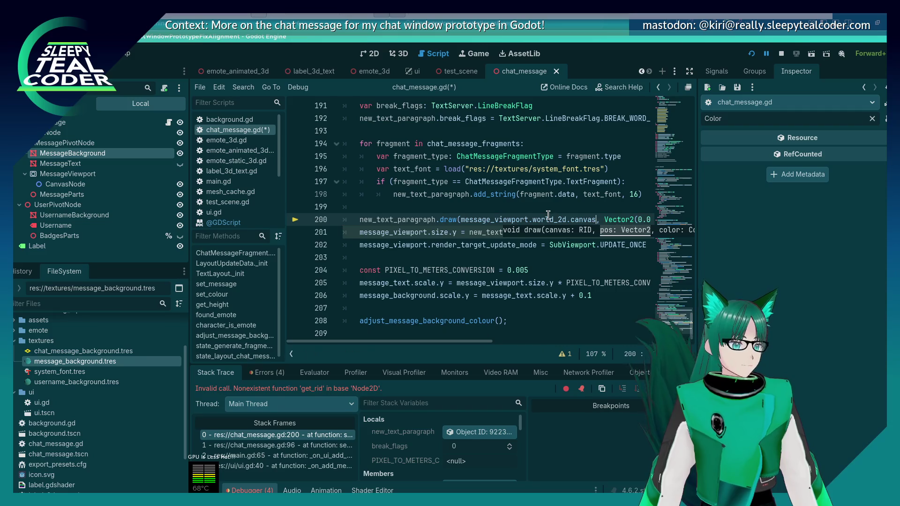
pyautogui.hotkey('shift', 'Left')
pyautogui.hotkey('shift', 'Left')
pyautogui.hotkey('shift', 'Left')
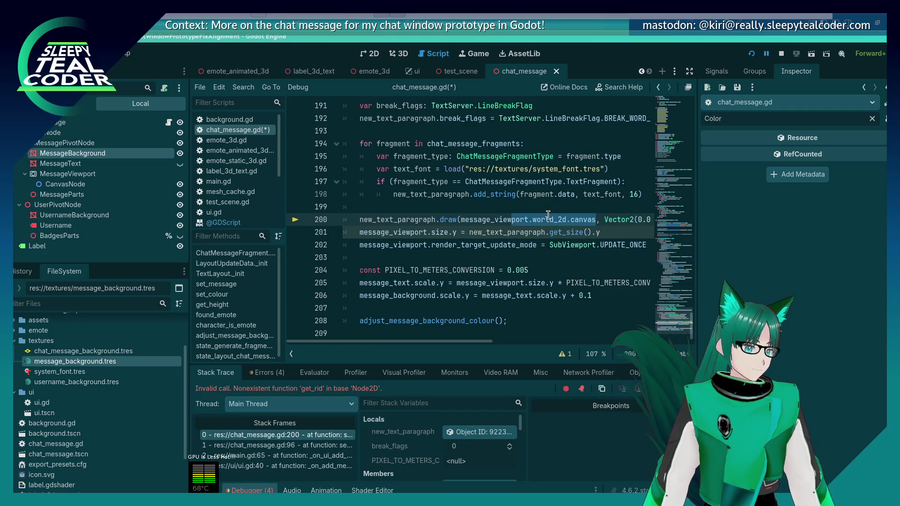
pyautogui.press('Left')
pyautogui.click(541, 233)
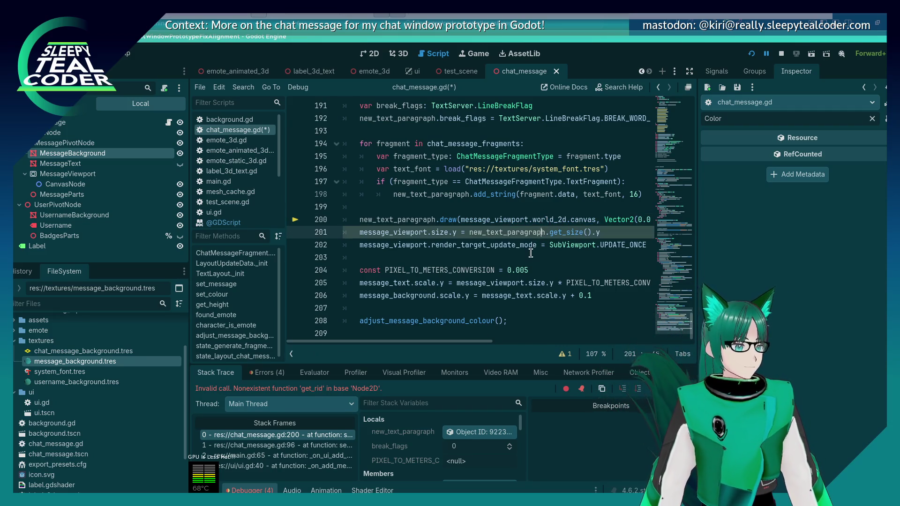
pyautogui.hotkey('ctrl', 's')
pyautogui.click(752, 53)
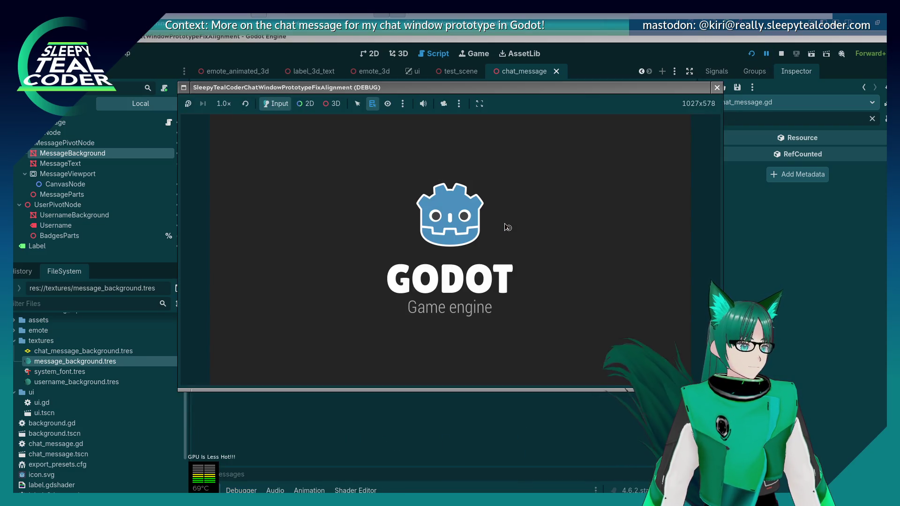
# - Add a test message, then delete the set_message_sized_signal line 66 from main.gd and save
pyautogui.click(509, 125)
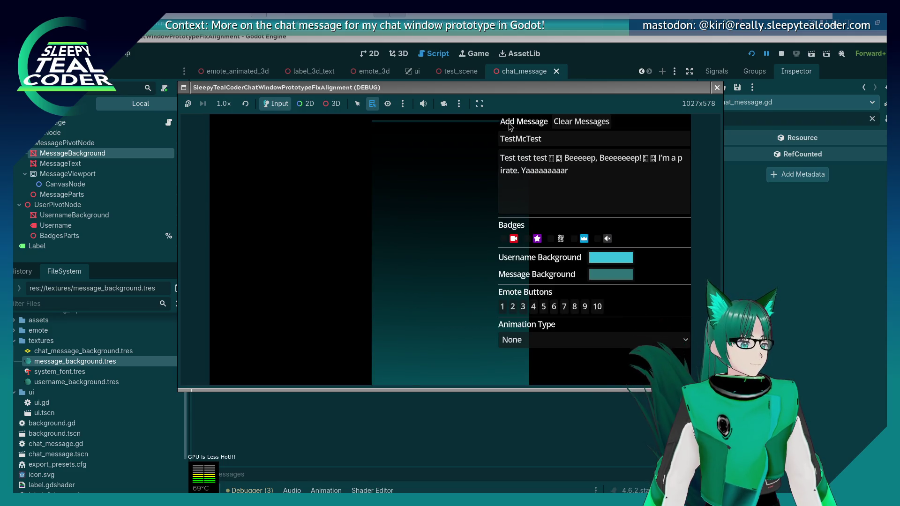
pyautogui.scroll(2, 438, 186)
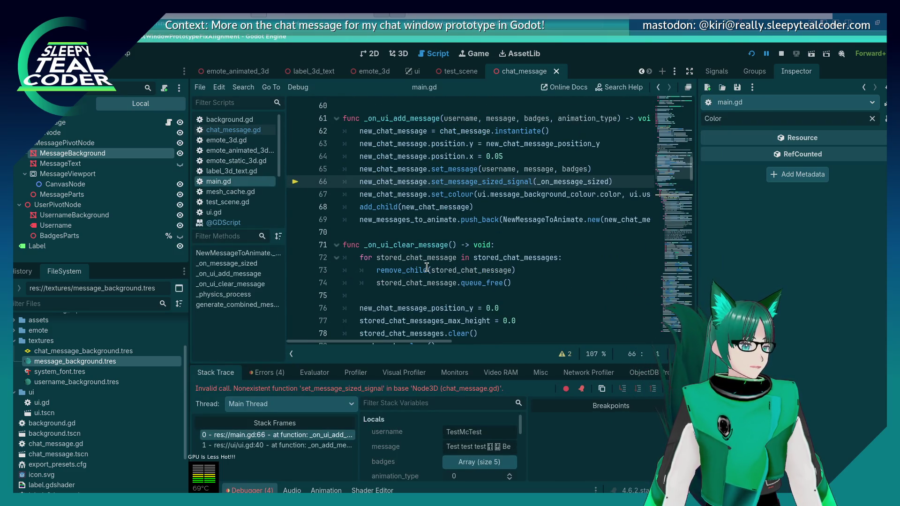
pyautogui.moveTo(426, 266)
pyautogui.click(372, 188)
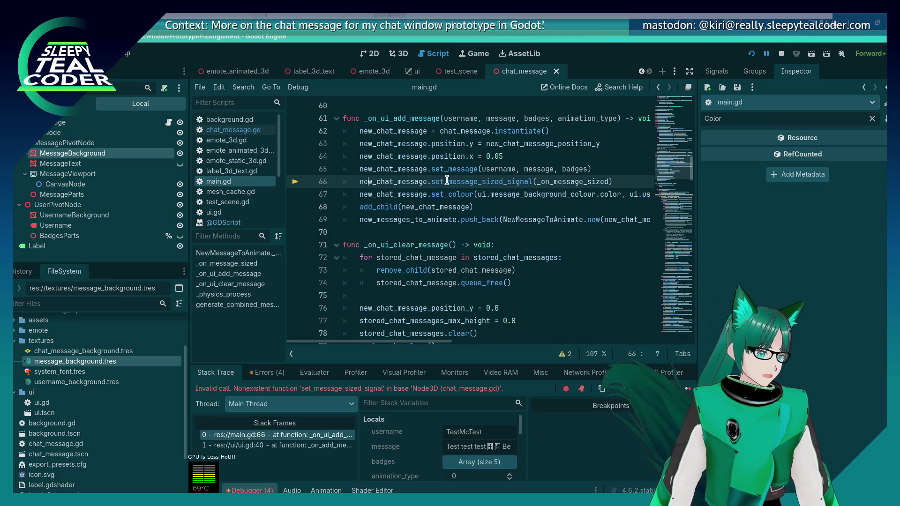
pyautogui.tripleClick(447, 182)
pyautogui.press('BackSpace')
pyautogui.press('BackSpace')
pyautogui.hotkey('ctrl', 's')
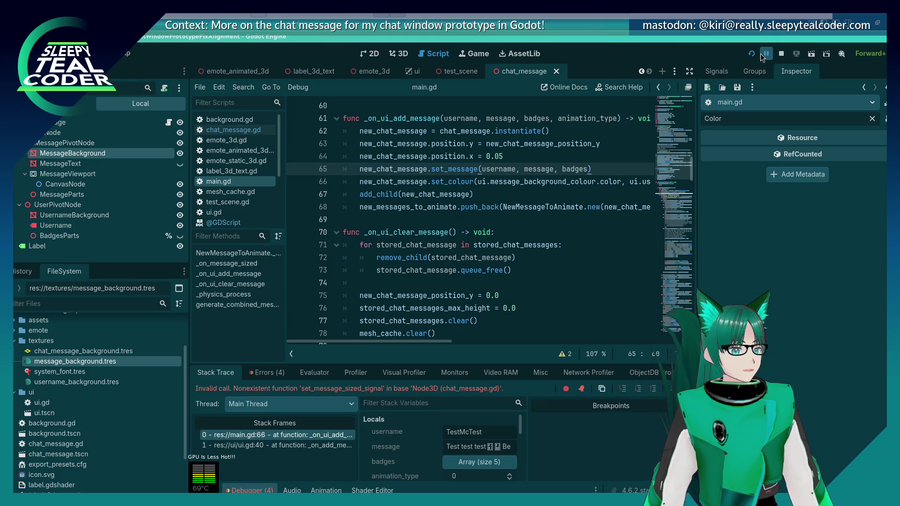
# - Relaunch the project, add another test message, and hide the Label node
pyautogui.press('F5')
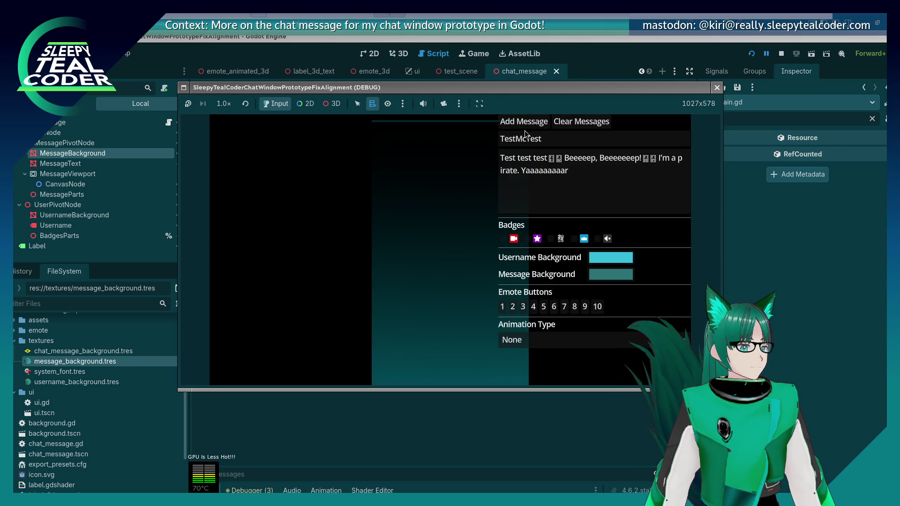
pyautogui.click(524, 122)
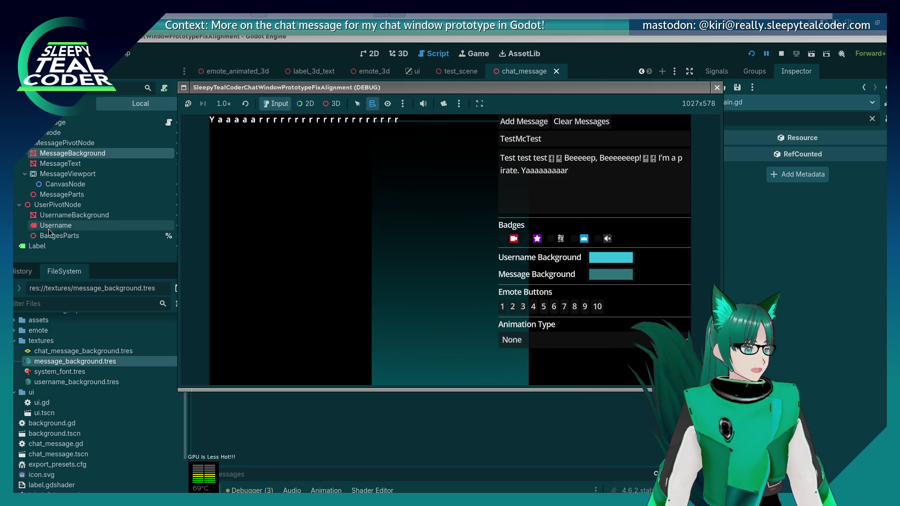
pyautogui.click(61, 248)
pyautogui.click(180, 247)
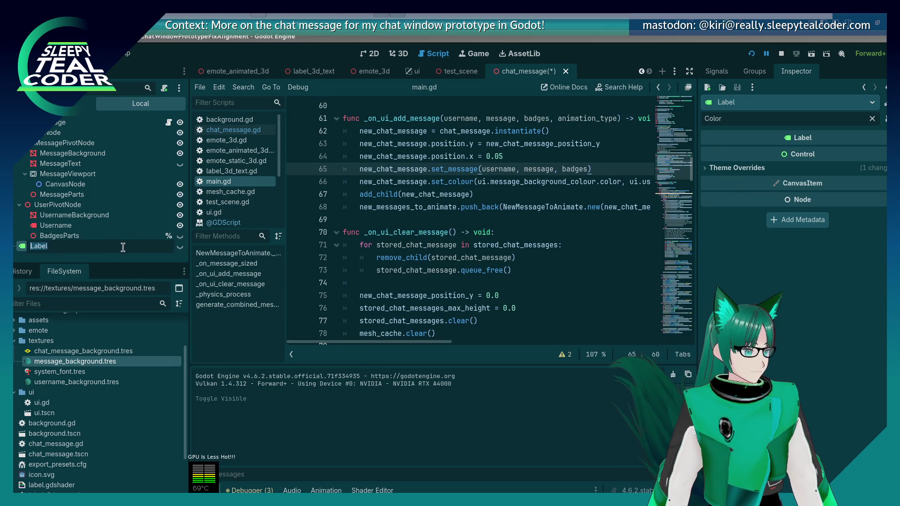
# - Delete the Label node from the chat message scene, rerun the project, and return to main.gd
pyautogui.doubleClick(51, 251)
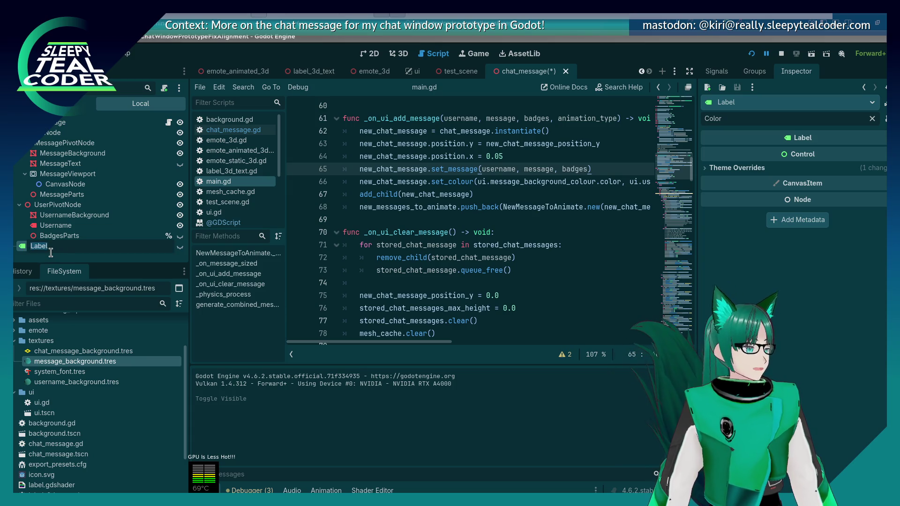
pyautogui.click(21, 248)
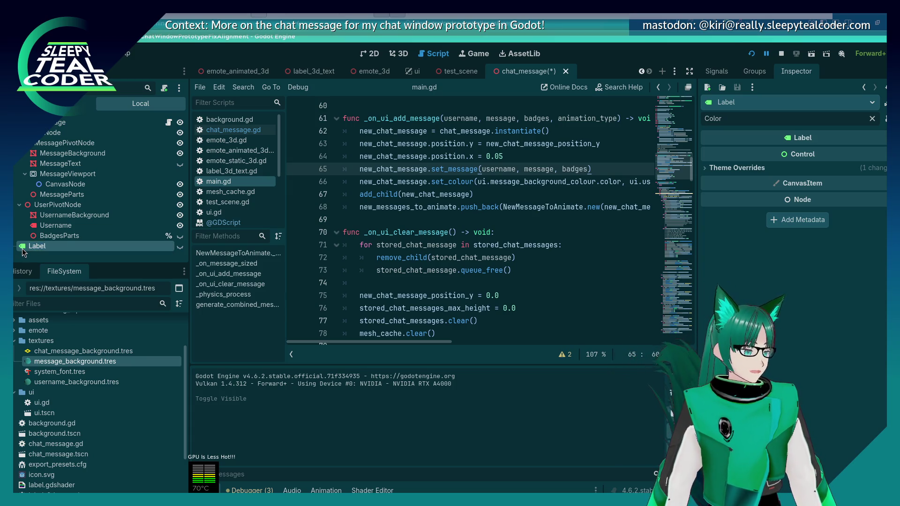
pyautogui.press('Delete')
pyautogui.press('Return')
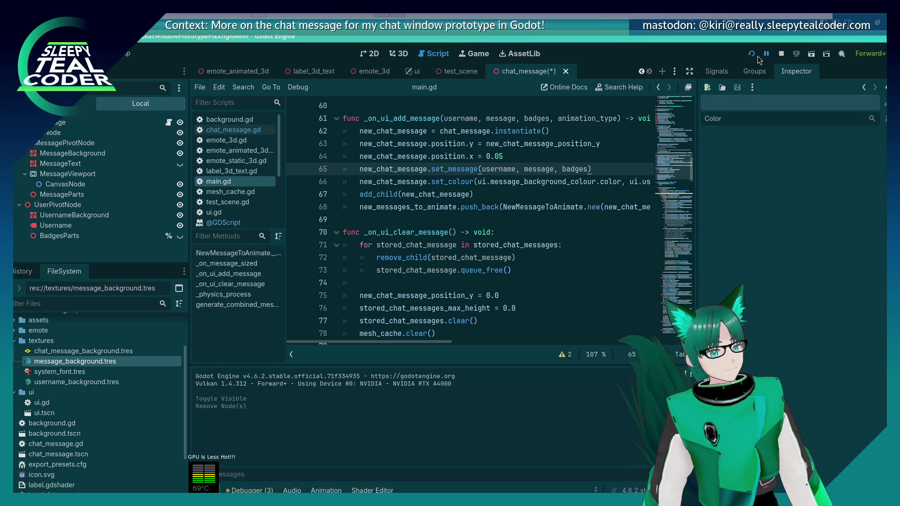
pyautogui.click(752, 53)
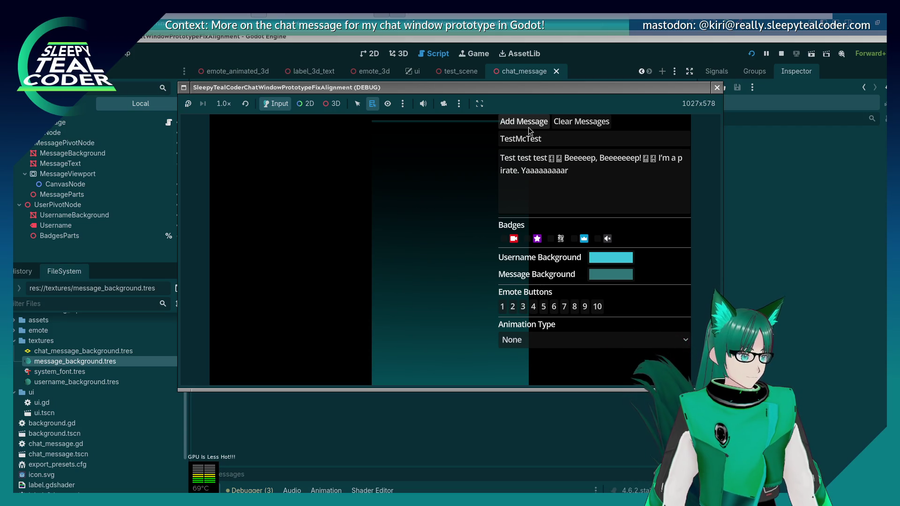
pyautogui.click(744, 233)
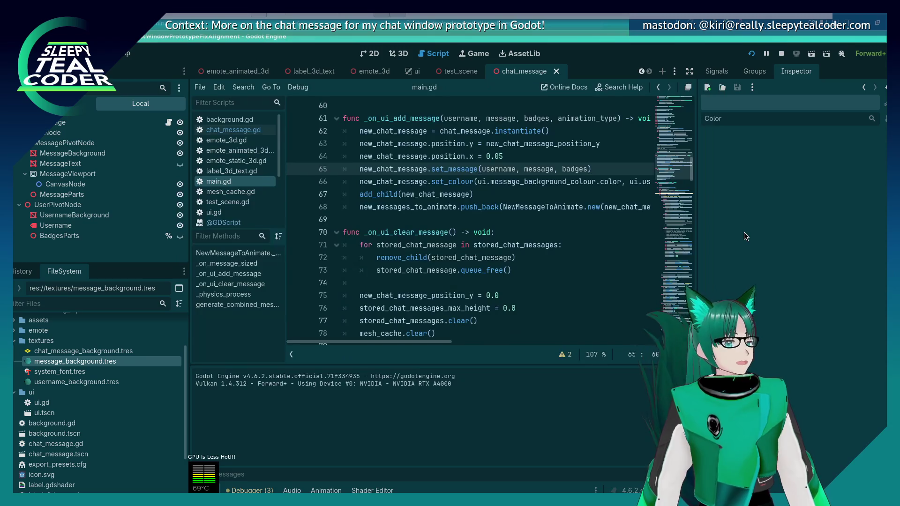
# - Add a breakpoint on main.gd line 62 and trigger it by adding a message in the game
pyautogui.click(491, 194)
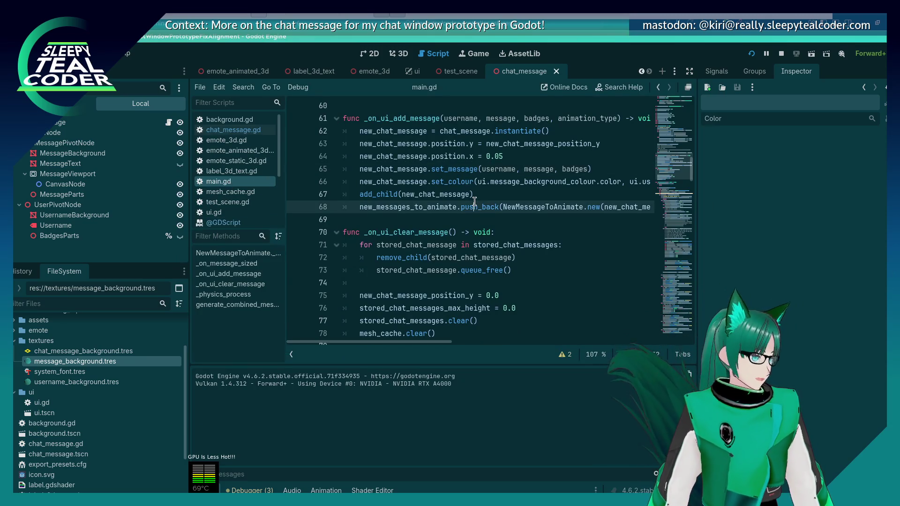
pyautogui.scroll(2, 493, 192)
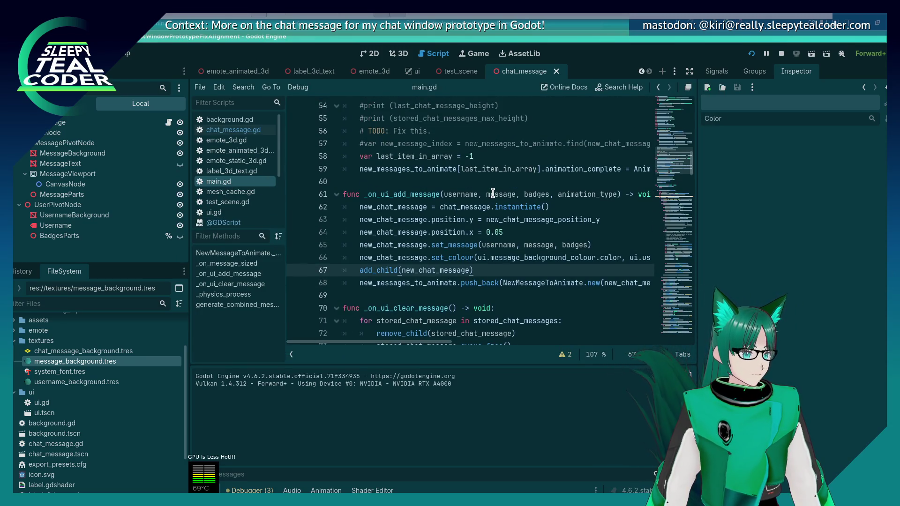
pyautogui.click(295, 207)
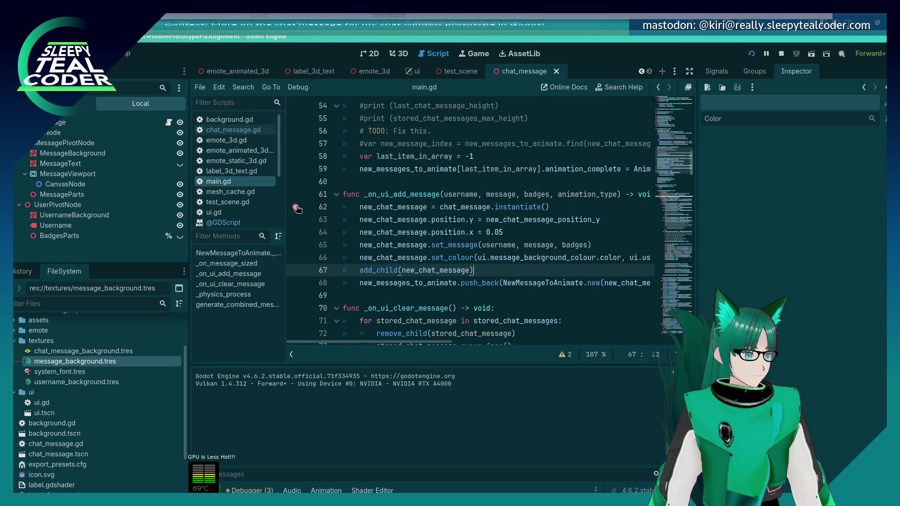
pyautogui.hotkey('alt', 'Tab')
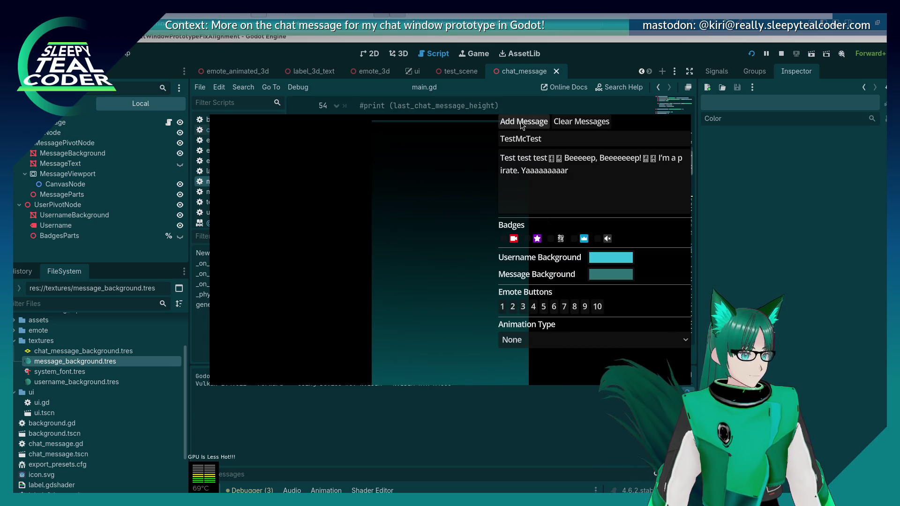
pyautogui.click(520, 122)
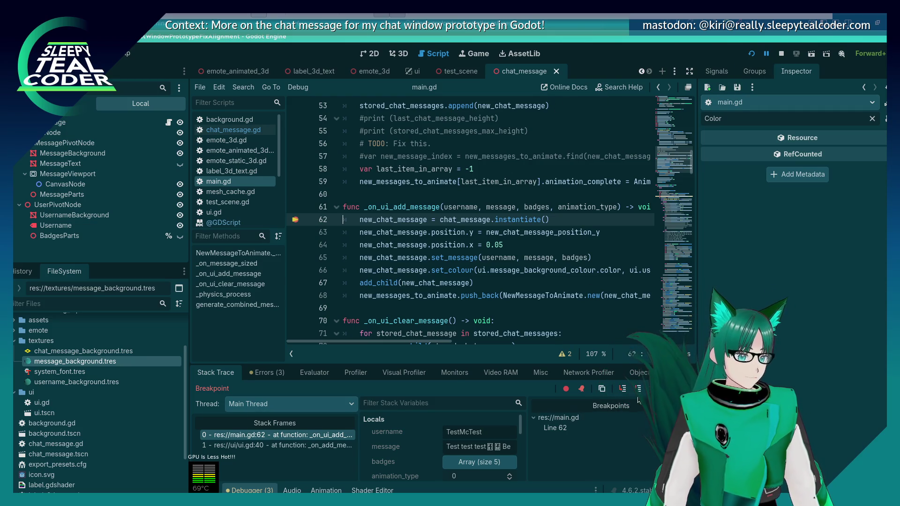
# - Step over to line 67, resume the game, and take over its 3D camera
pyautogui.click(638, 389)
pyautogui.click(638, 389)
pyautogui.click(638, 388)
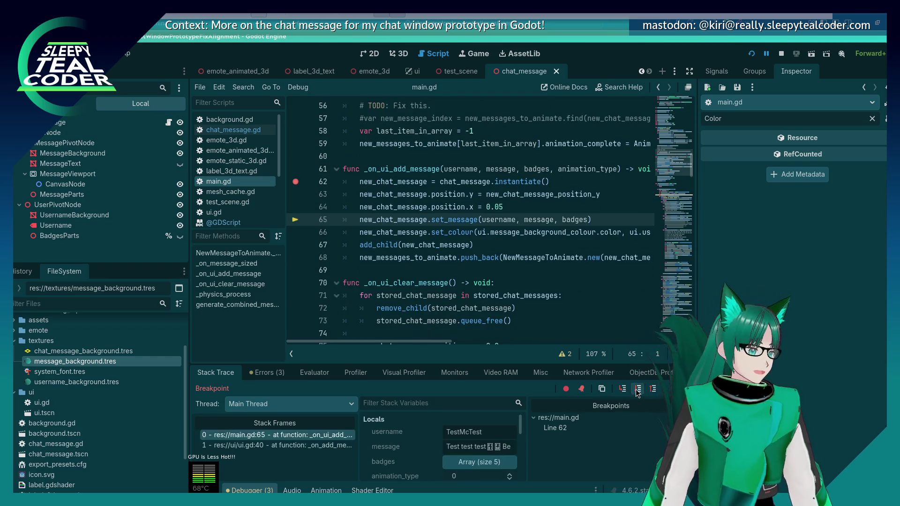
pyautogui.click(638, 388)
pyautogui.click(638, 389)
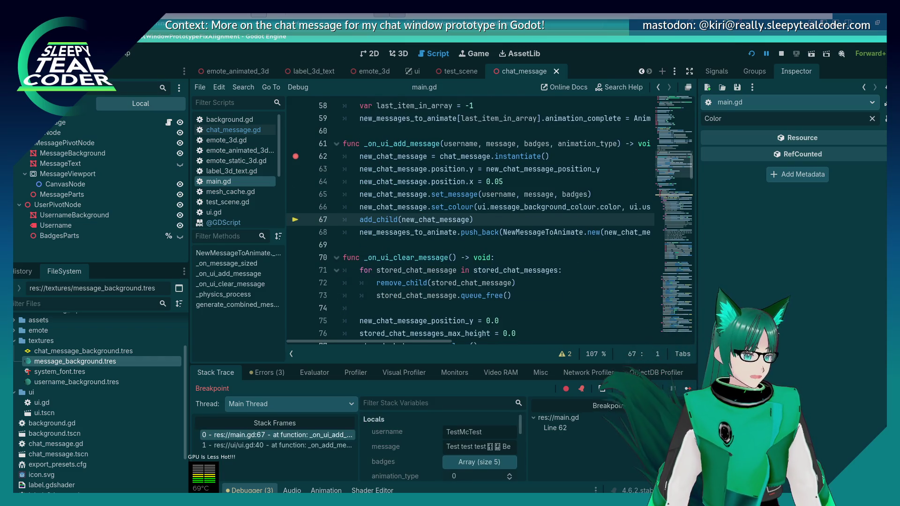
pyautogui.moveTo(459, 222)
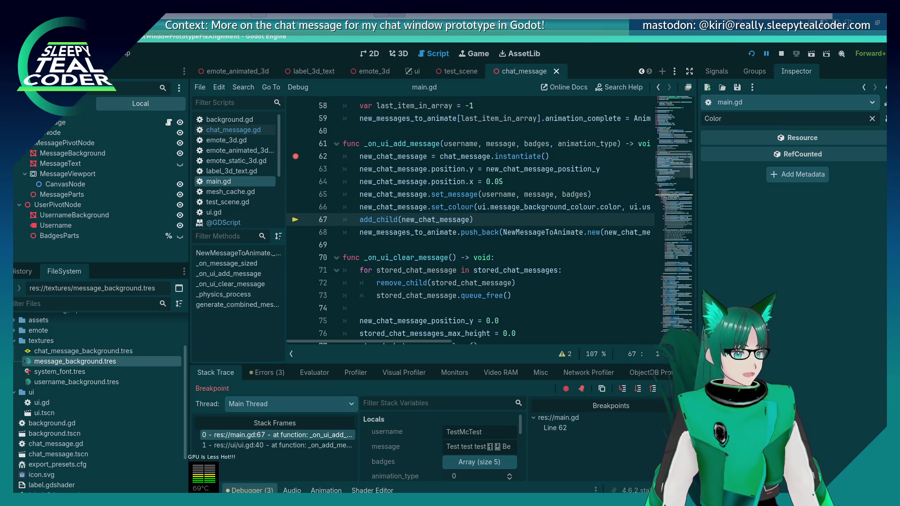
pyautogui.press('F12')
pyautogui.hotkey('alt', 'Tab')
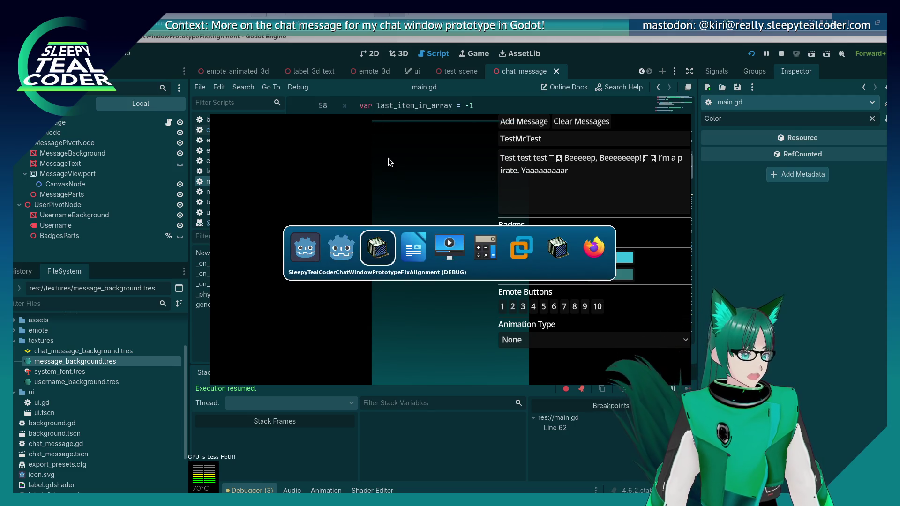
pyautogui.click(444, 104)
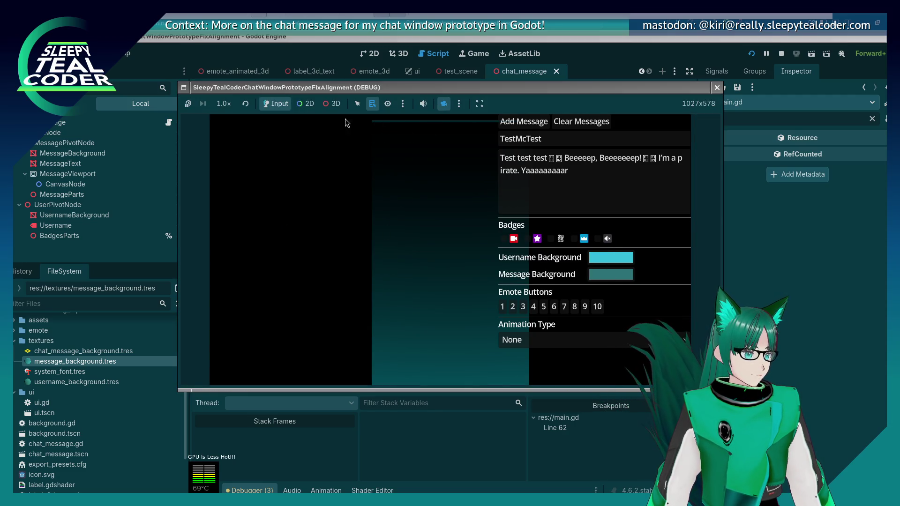
# - Pan the game camera toward the chat message and select the teal panel mesh
pyautogui.click(332, 103)
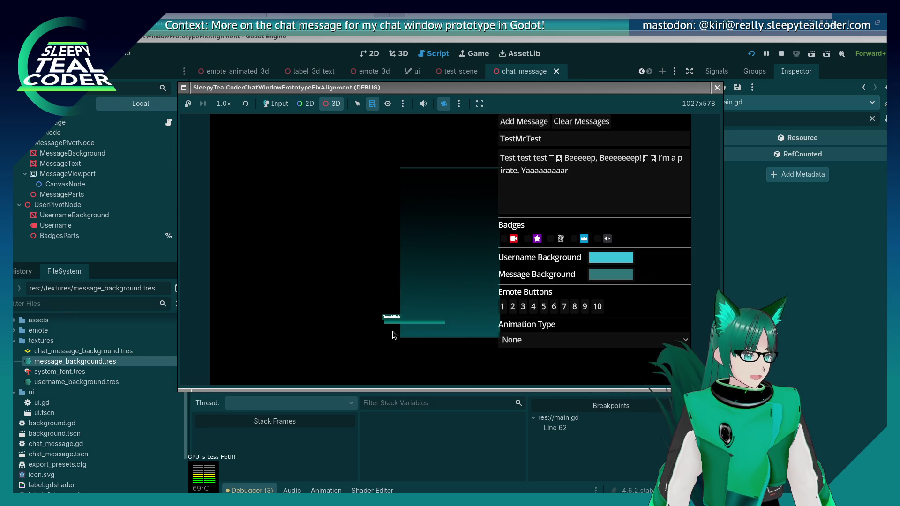
pyautogui.scroll(5, 429, 257)
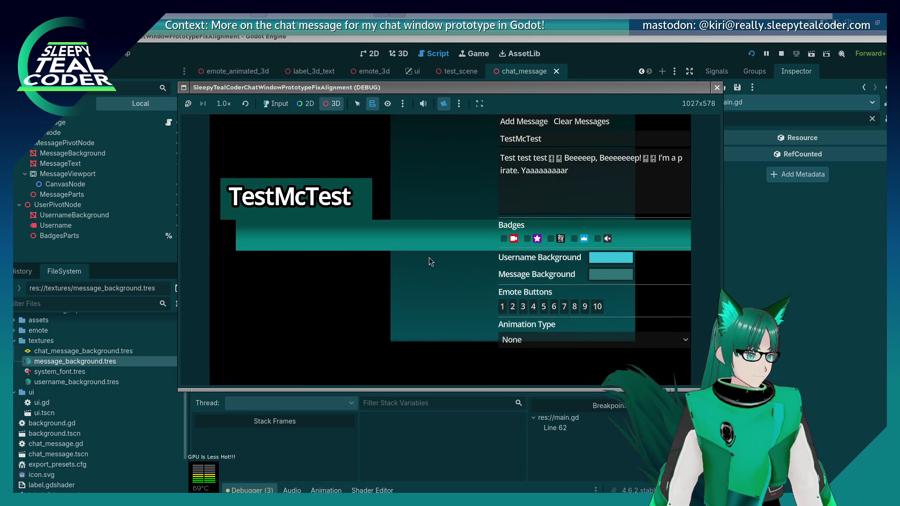
pyautogui.scroll(-5, 430, 258)
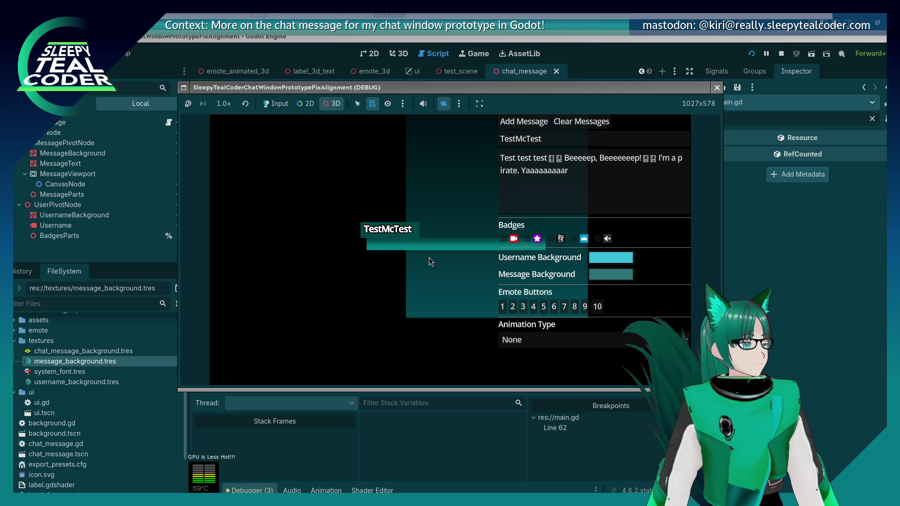
pyautogui.moveTo(429, 258)
pyautogui.mouseDown()
pyautogui.moveTo(446, 249)
pyautogui.moveTo(365, 226)
pyautogui.moveTo(409, 227)
pyautogui.moveTo(403, 229)
pyautogui.mouseUp()
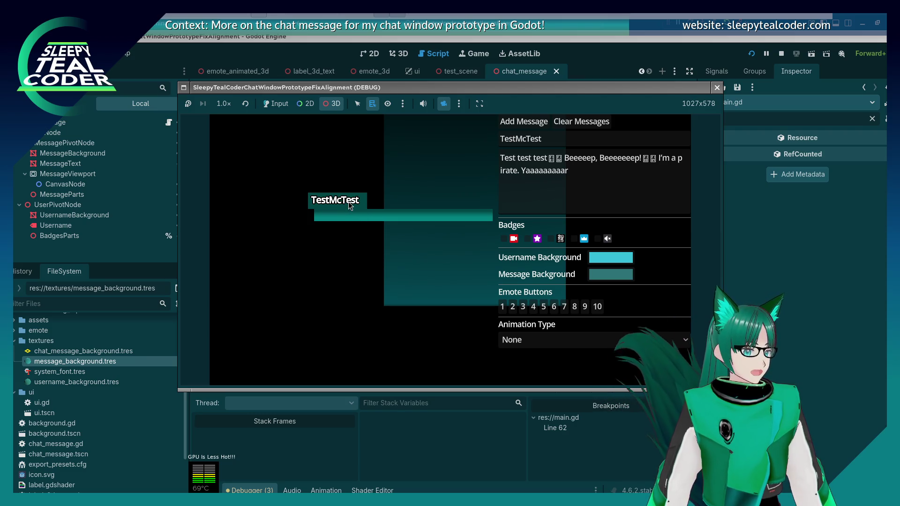
pyautogui.click(554, 143)
pyautogui.click(275, 104)
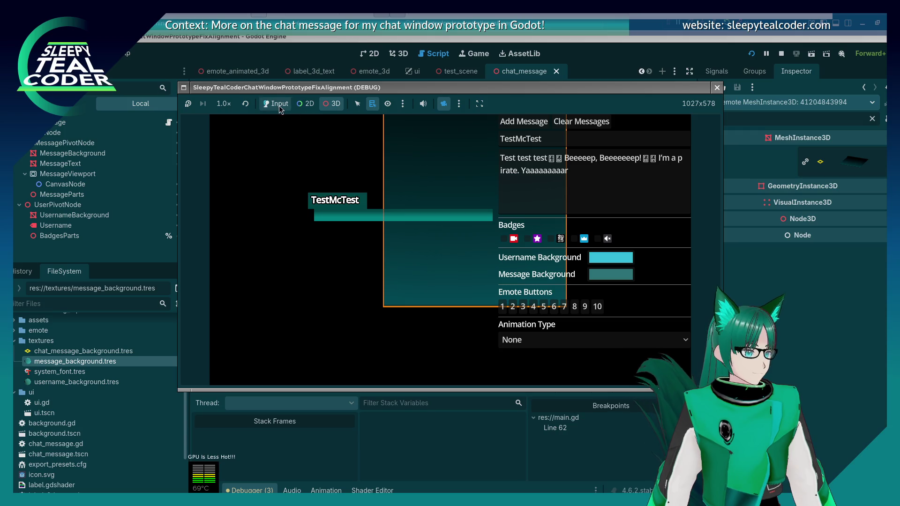
# - Change the username to TestMcTest2222, add the message, resume, and return to main.gd
pyautogui.click(580, 136)
pyautogui.write('2222')
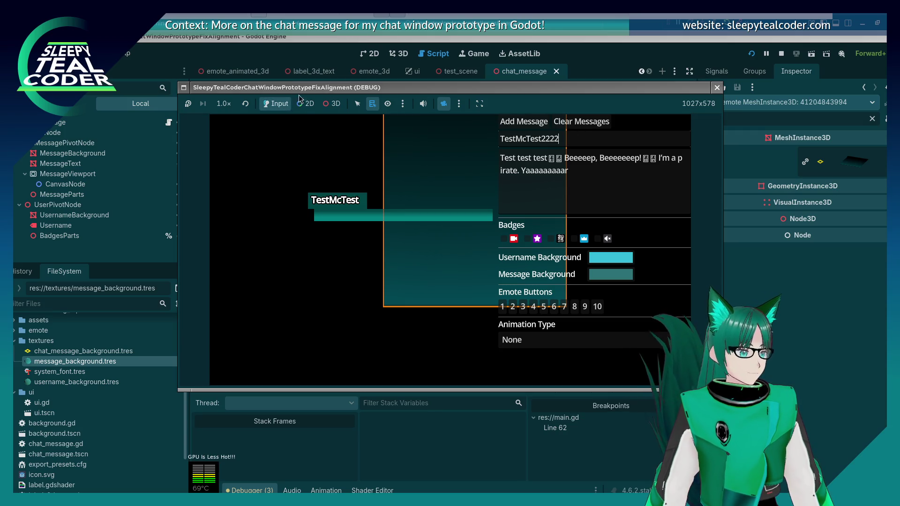
pyautogui.click(529, 121)
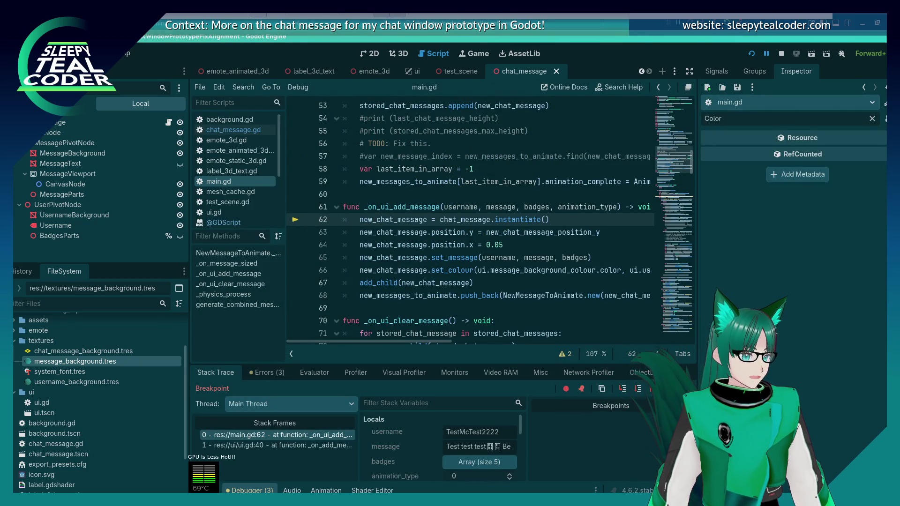
pyautogui.press('F12')
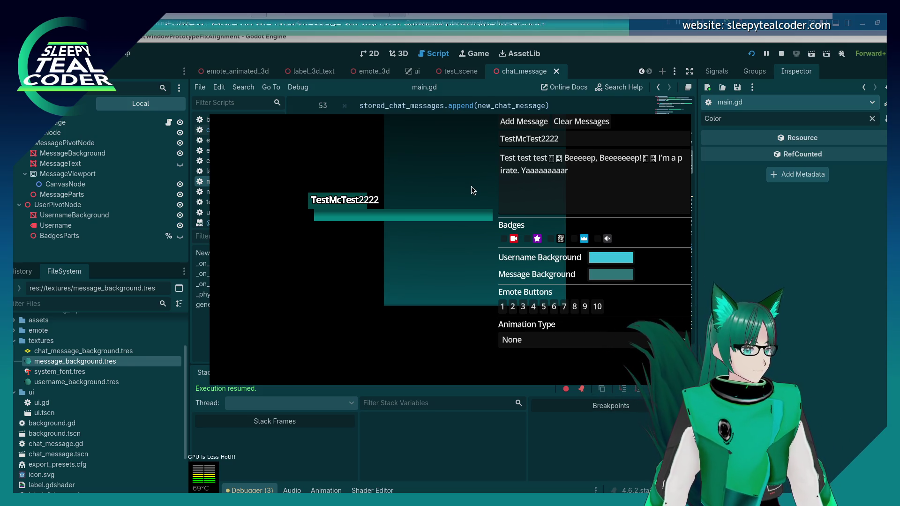
pyautogui.hotkey('alt', 'Tab')
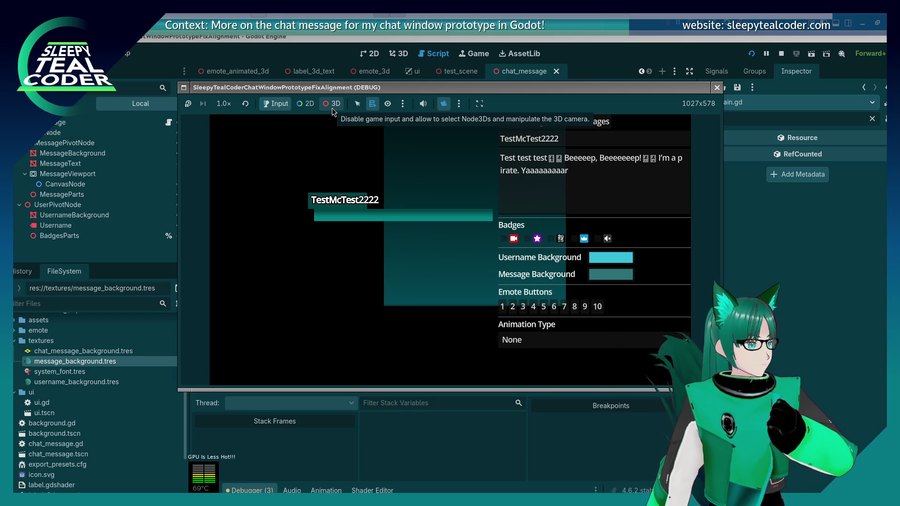
pyautogui.click(792, 304)
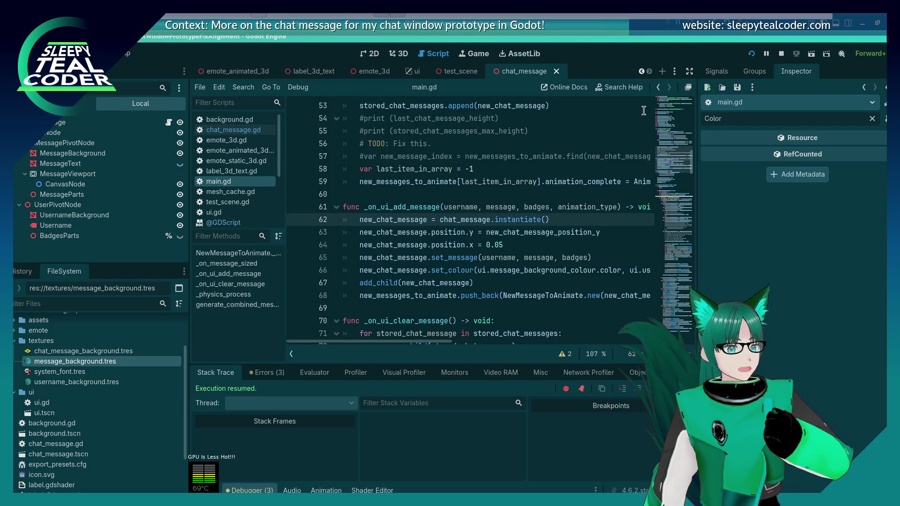
# - Search the scripts for 'render' and open chat_message.gd at its matches
pyautogui.click(445, 192)
pyautogui.hotkey('ctrl', 'f')
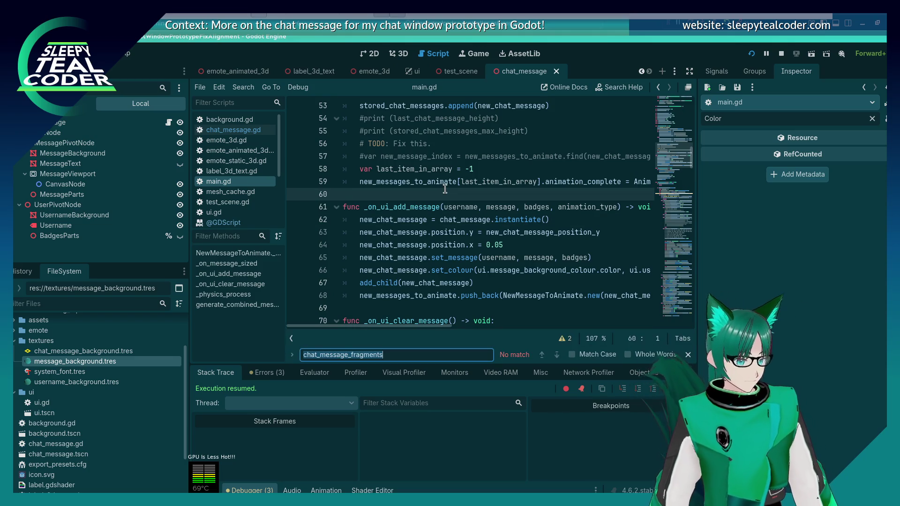
pyautogui.write('up')
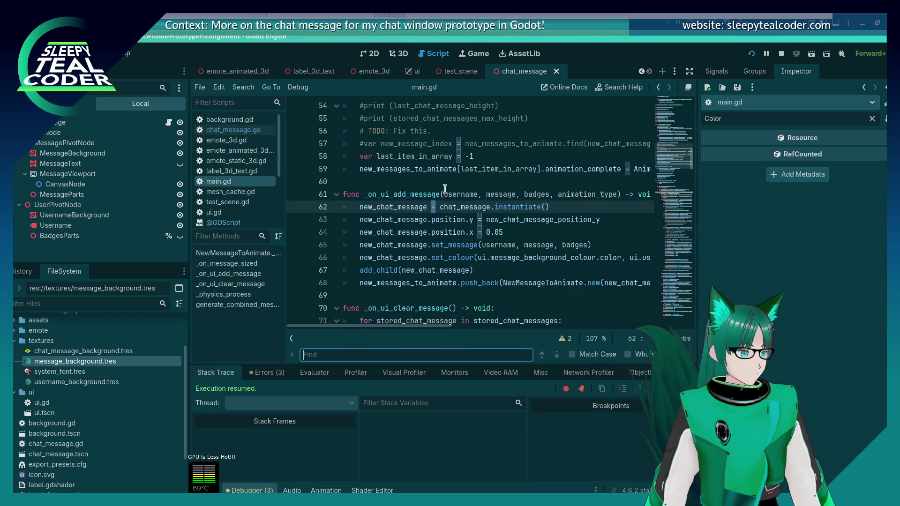
pyautogui.press('BackSpace')
pyautogui.press('BackSpace')
pyautogui.write('ren')
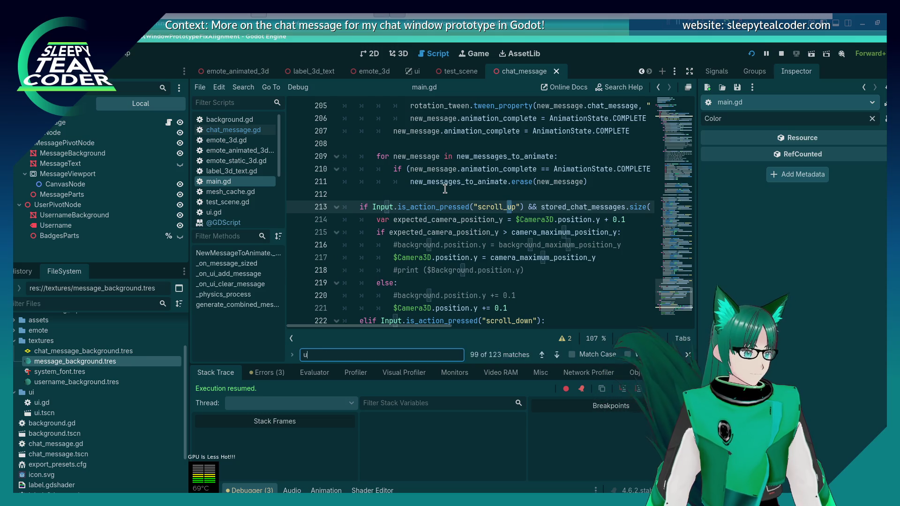
pyautogui.write('der')
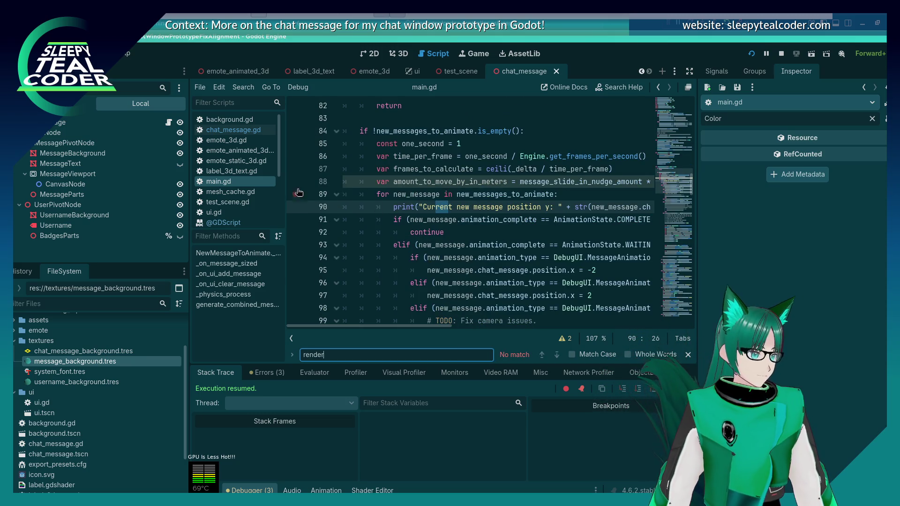
pyautogui.click(241, 131)
# - Locate the viewport sizing code and open a new line after line 201
pyautogui.click(464, 258)
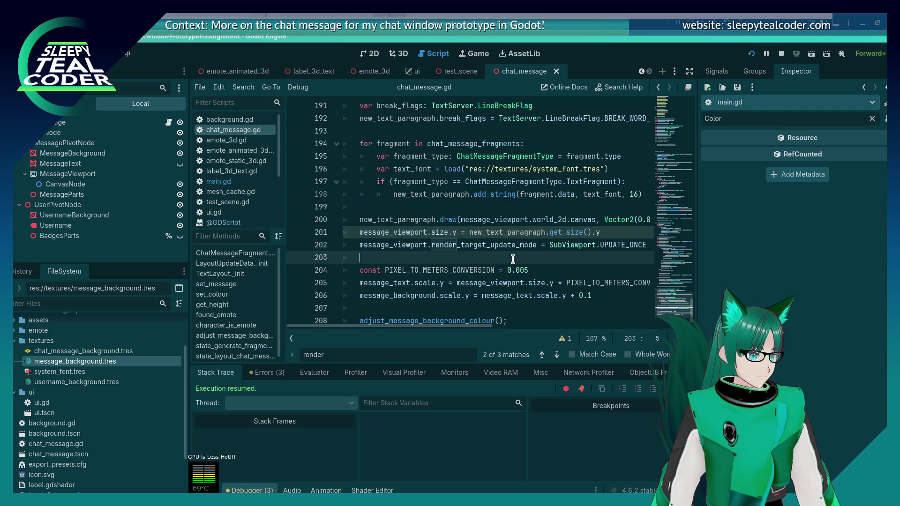
pyautogui.moveTo(470, 324); pyautogui.dragTo(474, 324)
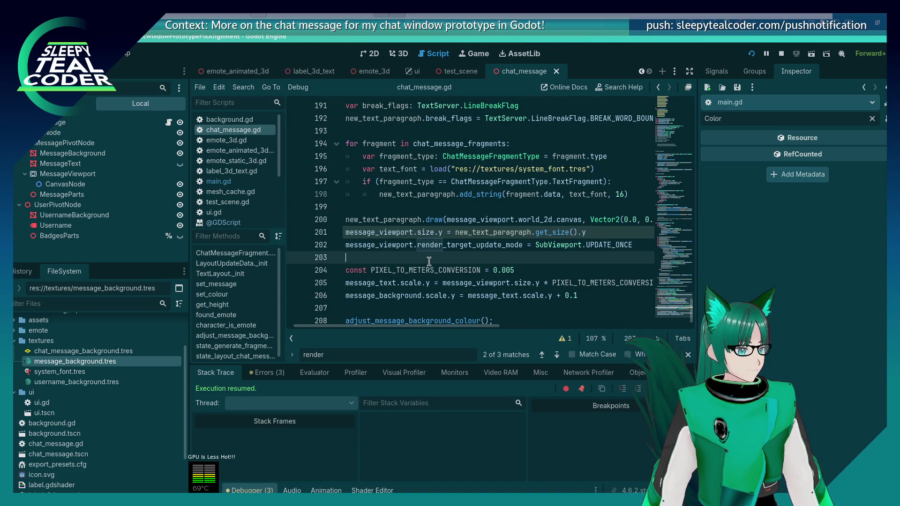
pyautogui.click(460, 221)
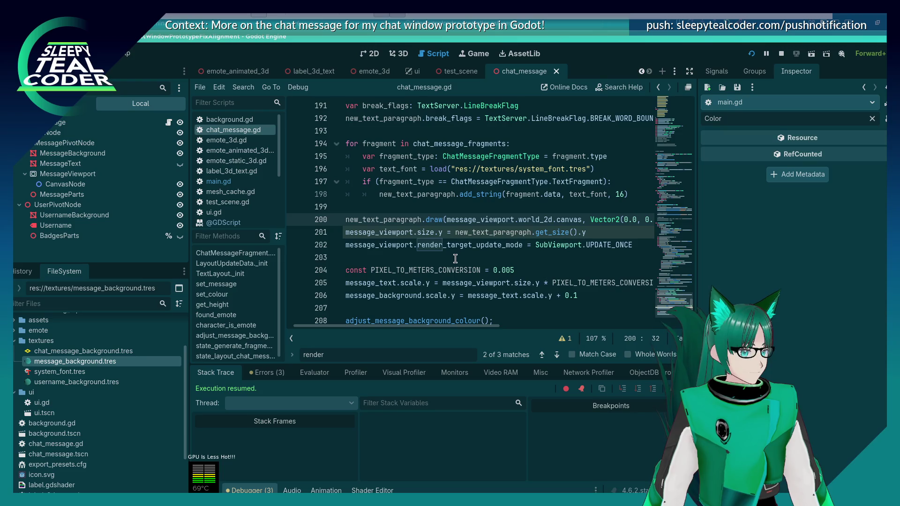
pyautogui.moveTo(503, 283)
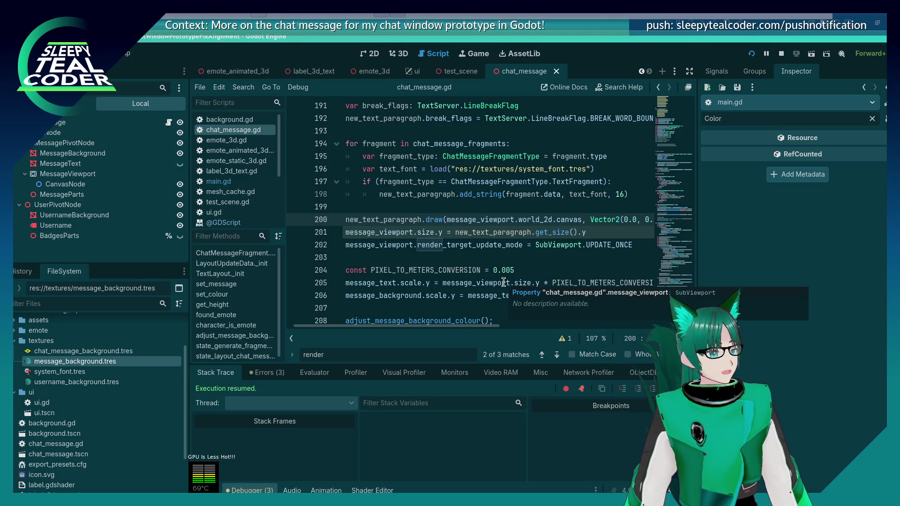
pyautogui.click(348, 233)
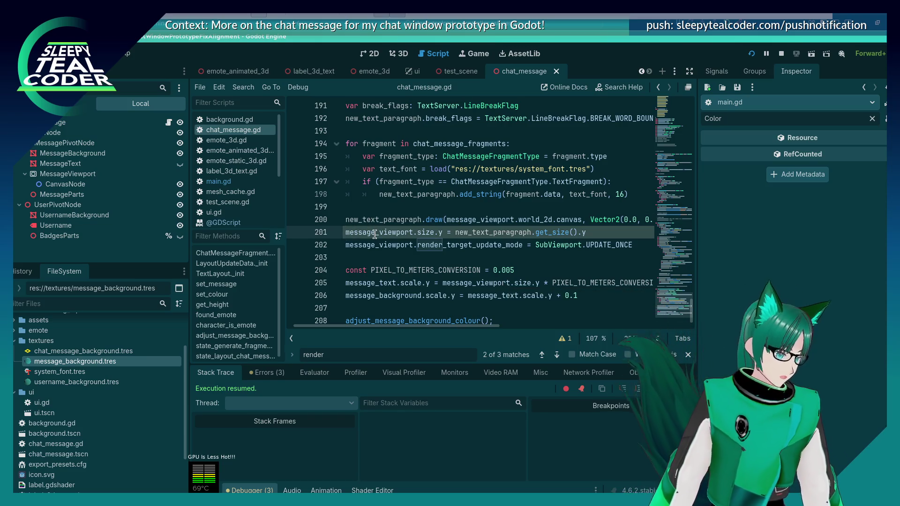
pyautogui.press('End')
pyautogui.press('Return')
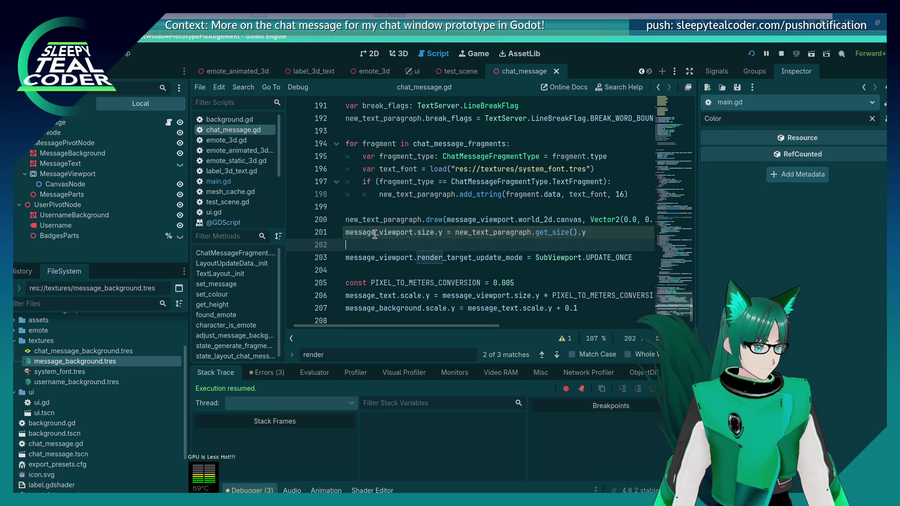
# - Start a print of the paragraph, then clear it and move the blank line above the viewport size assignment
pyautogui.write('int')
pyautogui.press('Return')
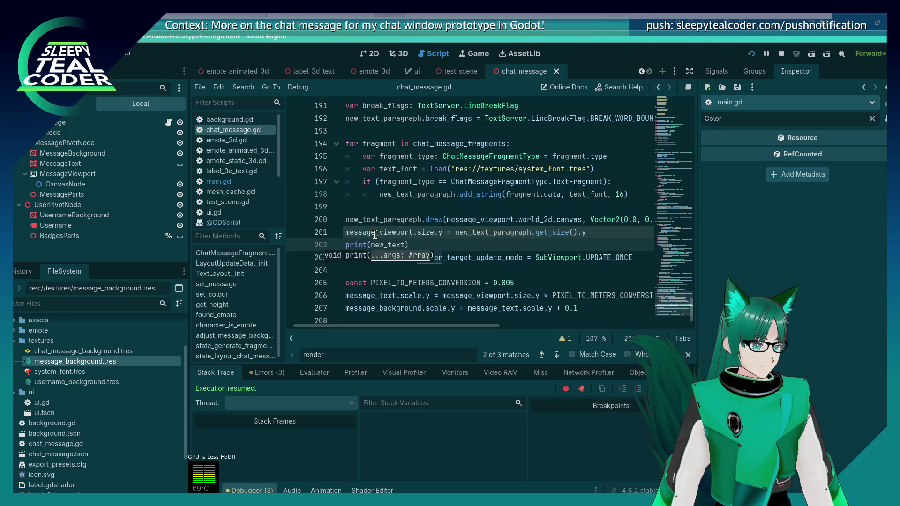
pyautogui.write('_paragraph.')
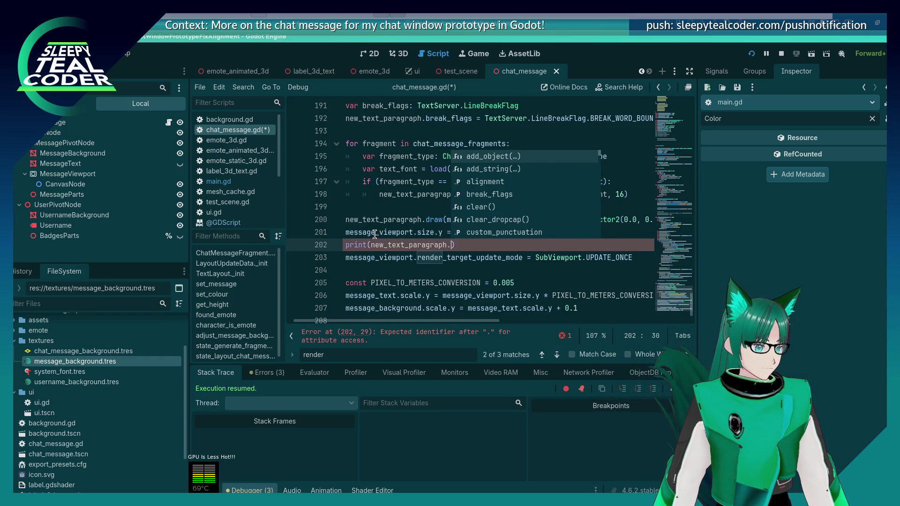
pyautogui.press('BackSpace')
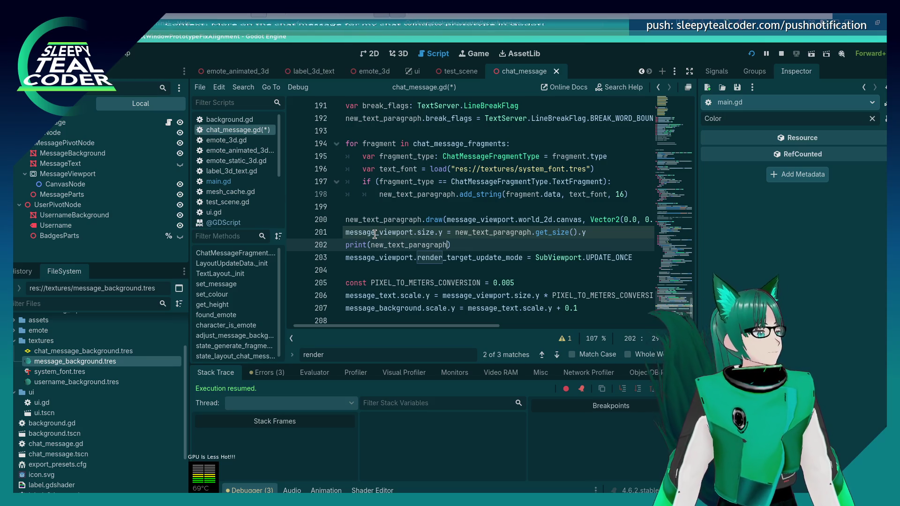
pyautogui.hotkey('shift', 'Home')
pyautogui.press('BackSpace')
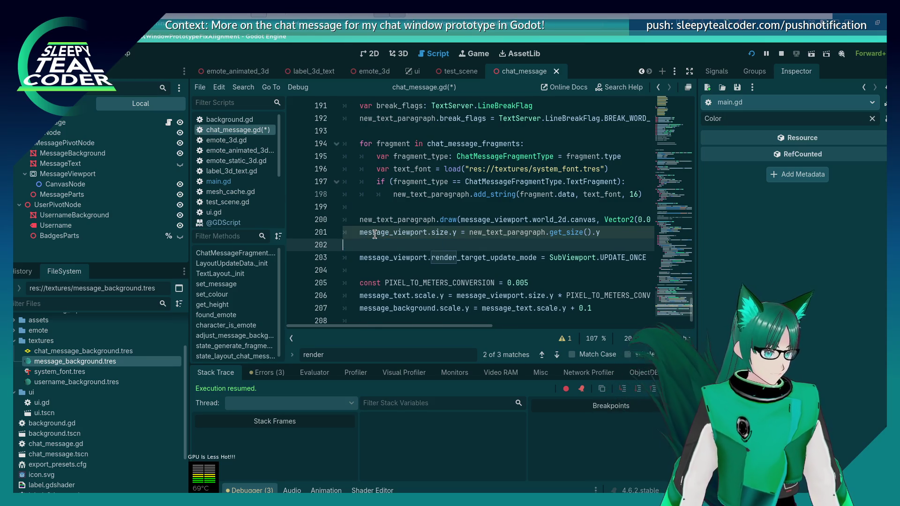
pyautogui.hotkey('alt', 'Up')
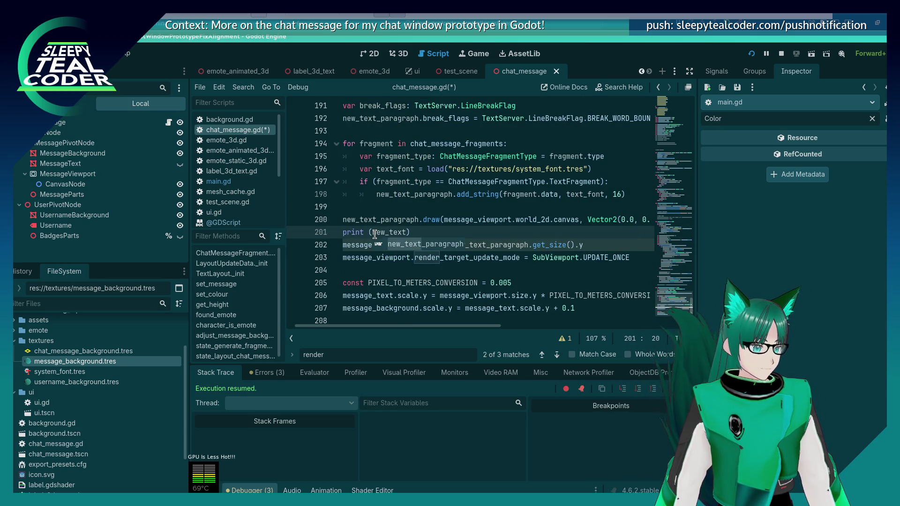
# - Complete print(new_text_paragraph.get_size()) at line 201, save chat_message.gd, and run
pyautogui.write('_')
pyautogui.write('par')
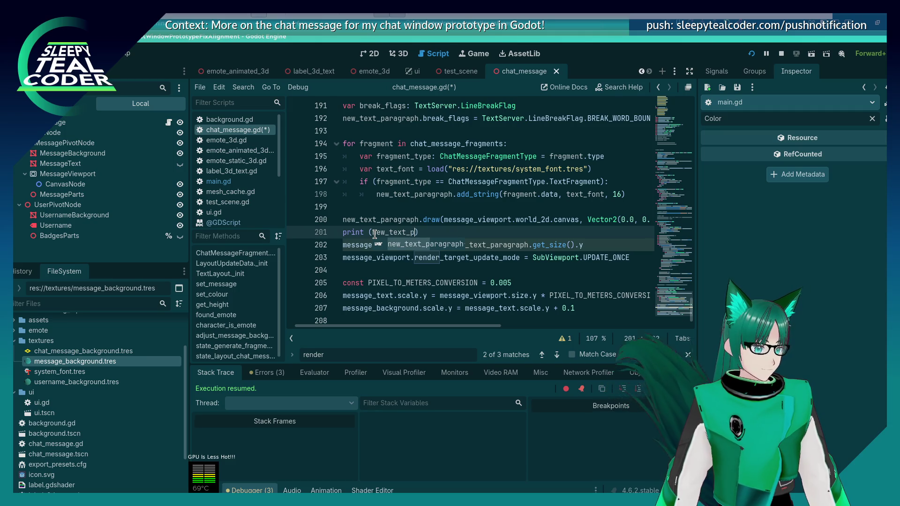
pyautogui.press('Return')
pyautogui.write('et_size')
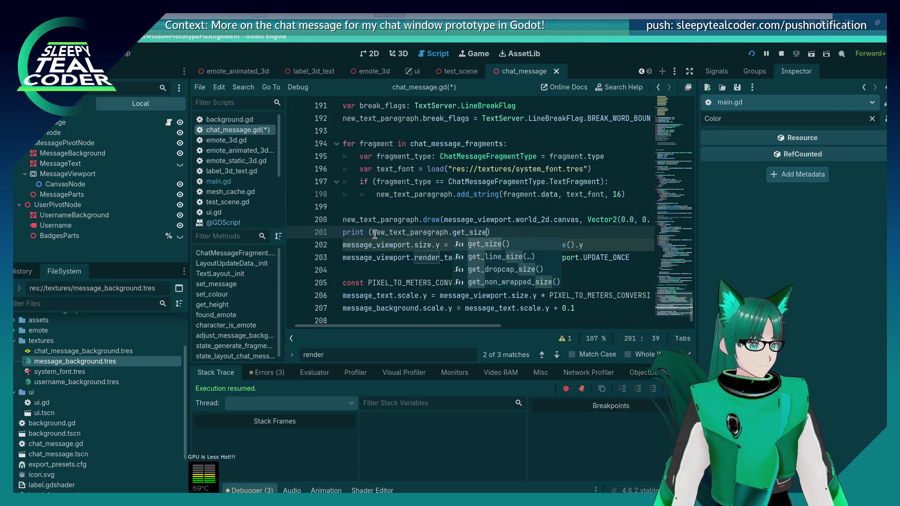
pyautogui.press('Return')
pyautogui.hotkey('ctrl', 's')
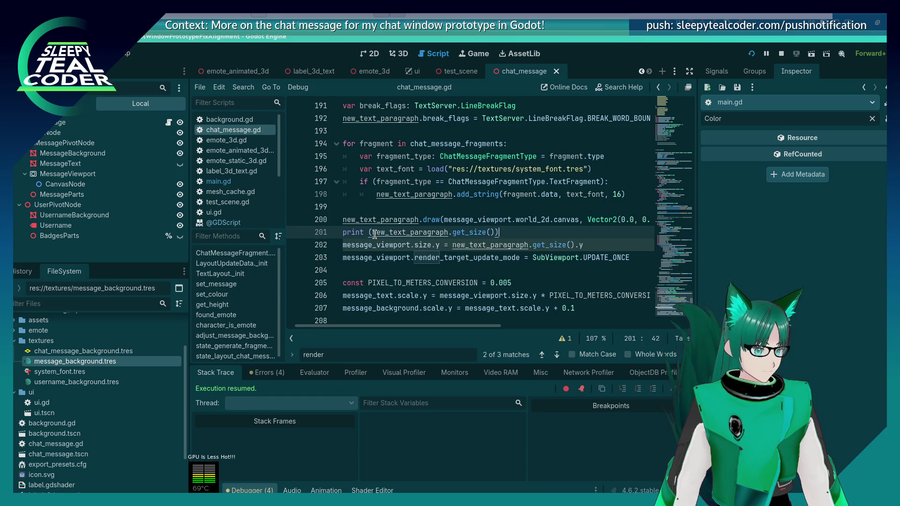
pyautogui.click(758, 55)
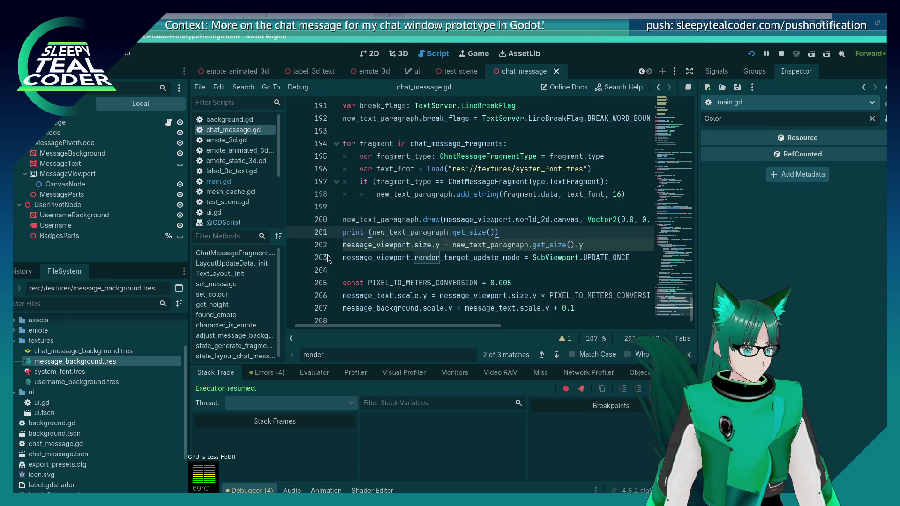
# - Break on line 202, rerun, add a message, and resume to see the size printed as (0.0, 0.0)
pyautogui.click(295, 245)
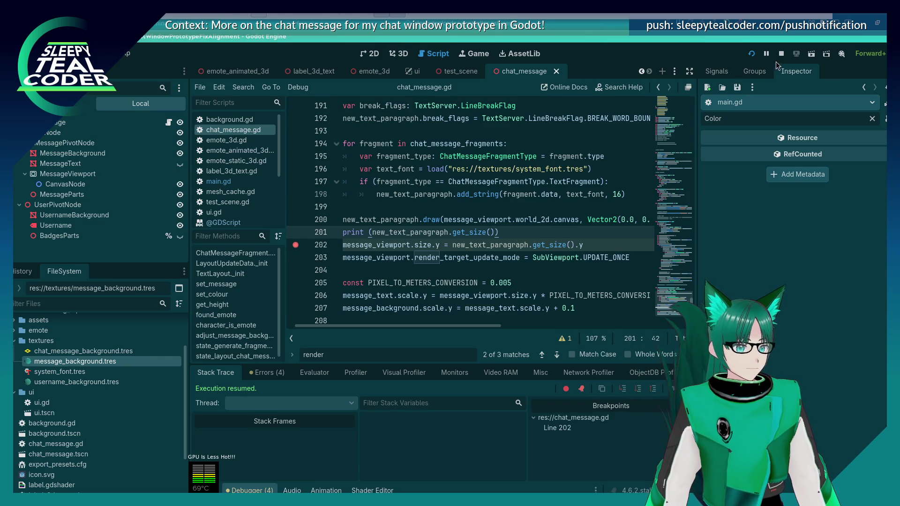
pyautogui.click(752, 56)
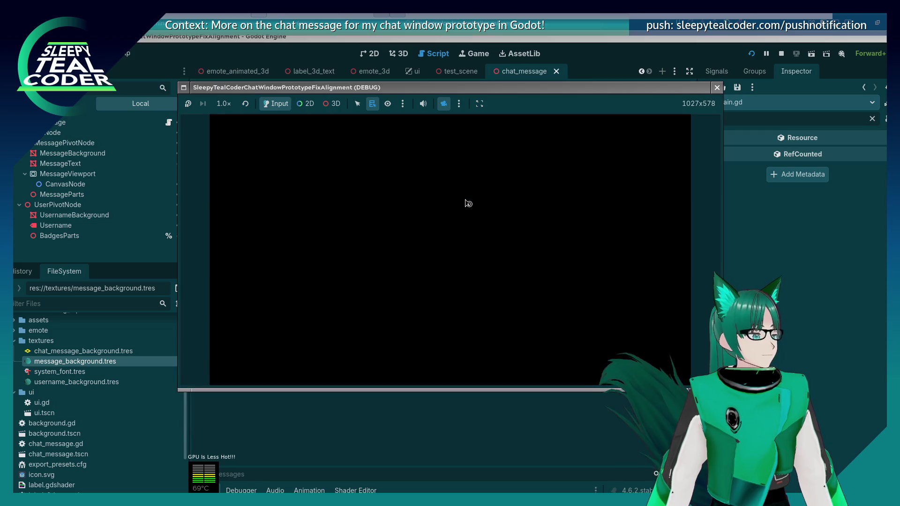
pyautogui.click(526, 123)
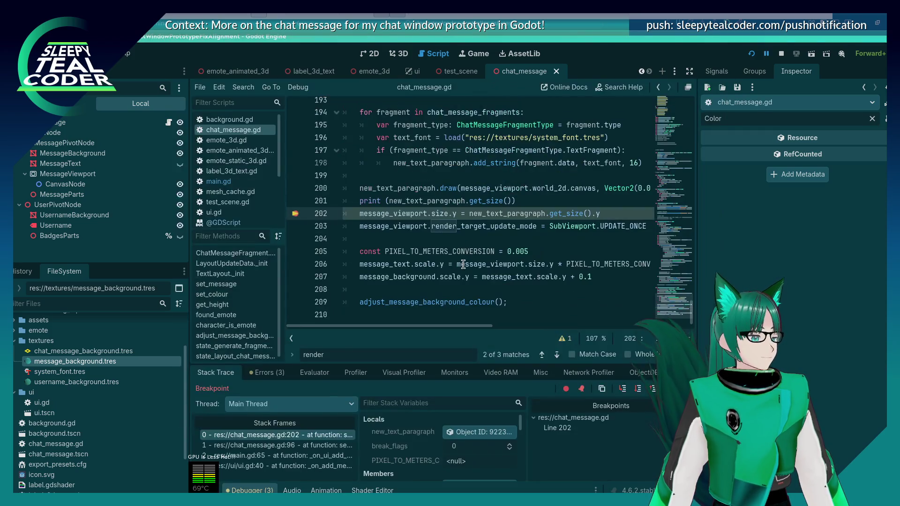
pyautogui.hotkey('alt', 'o')
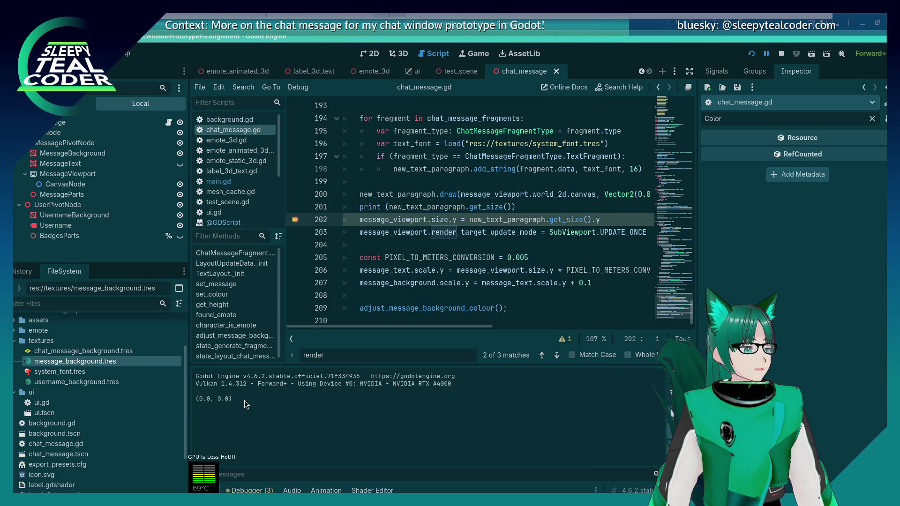
# - Select the state_generate_fragments function name in chat_message.gd to copy it
pyautogui.scroll(12, 417, 214)
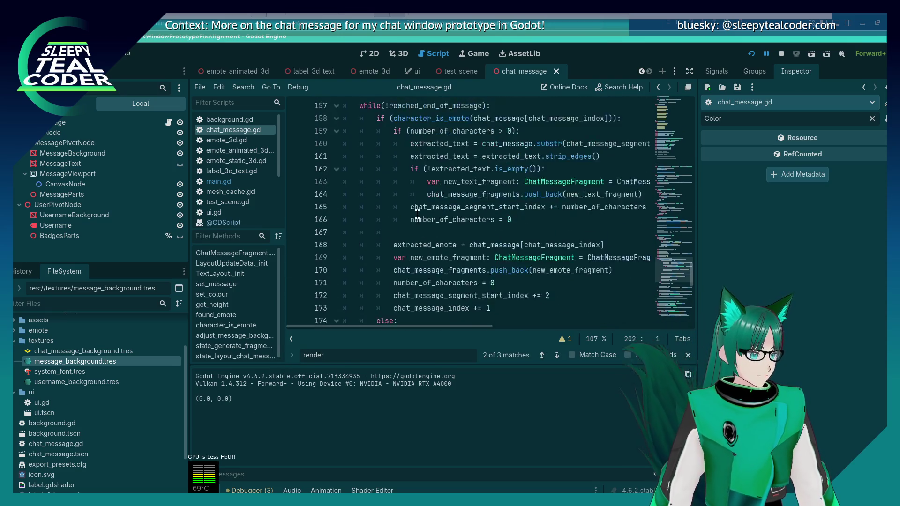
pyautogui.scroll(9, 417, 213)
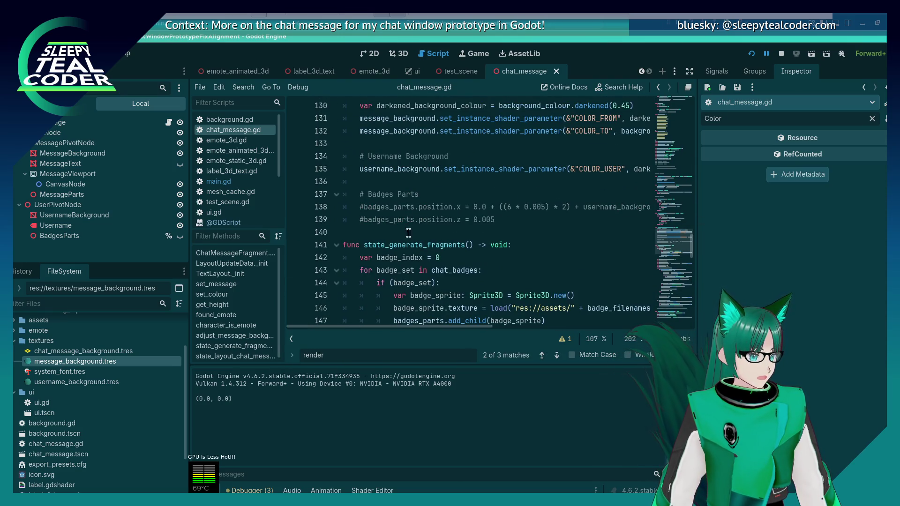
pyautogui.doubleClick(406, 247)
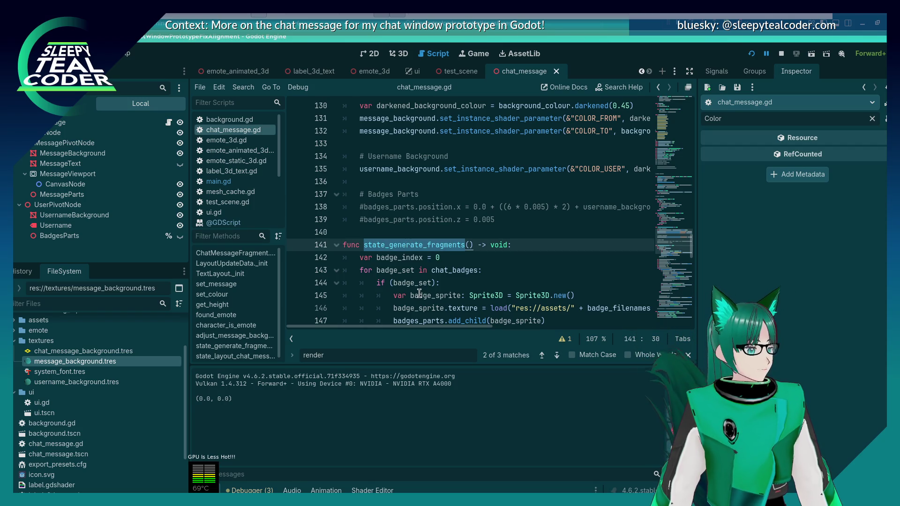
pyautogui.scroll(2, 418, 293)
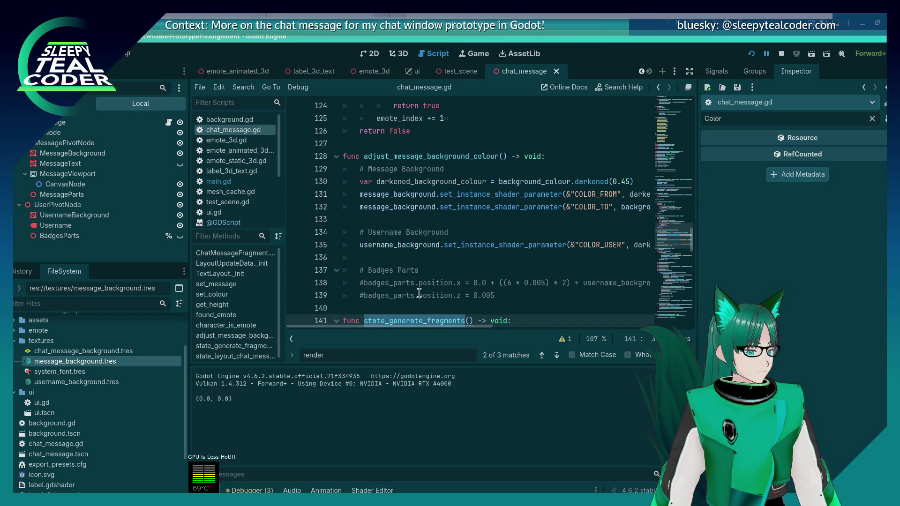
pyautogui.scroll(-3, 419, 294)
pyautogui.scroll(2, 419, 293)
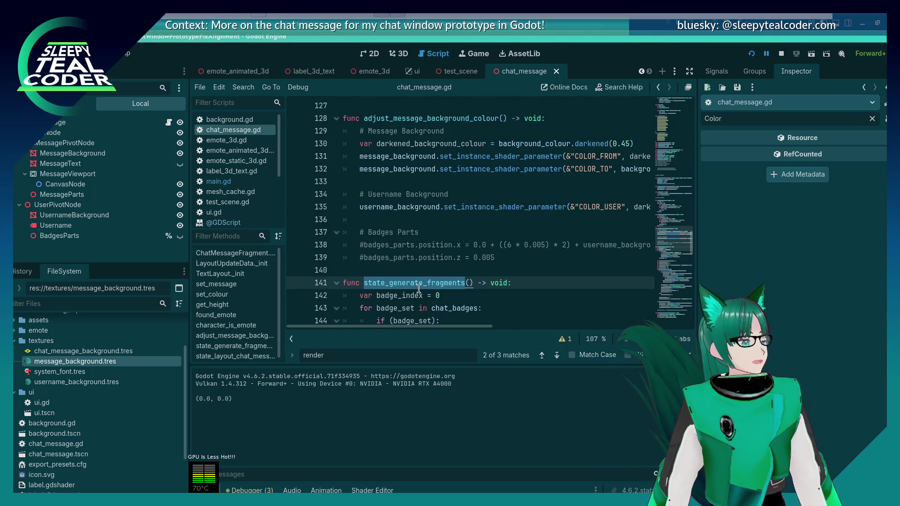
pyautogui.scroll(-2, 418, 289)
# - Insert a state_generate_fragments() call after 'chat_badges = badges' in set_message and launch the game
pyautogui.moveTo(419, 289)
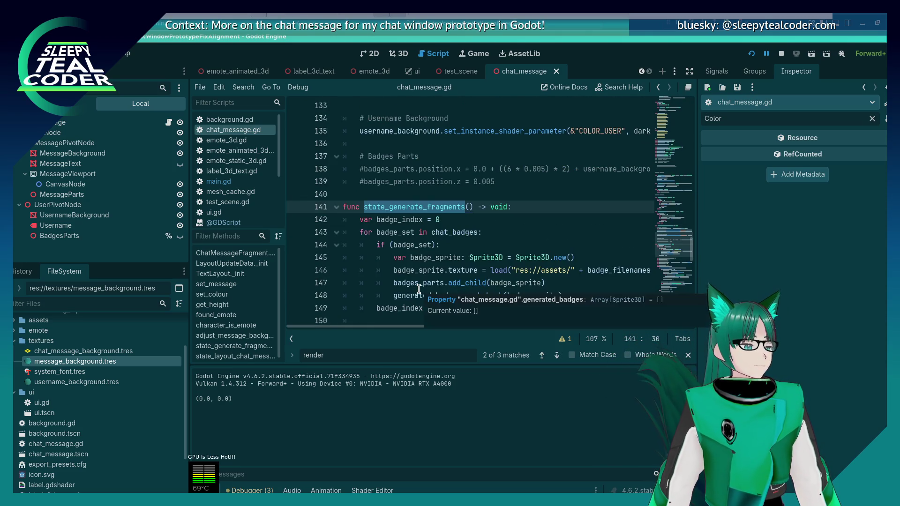
pyautogui.scroll(15, 419, 289)
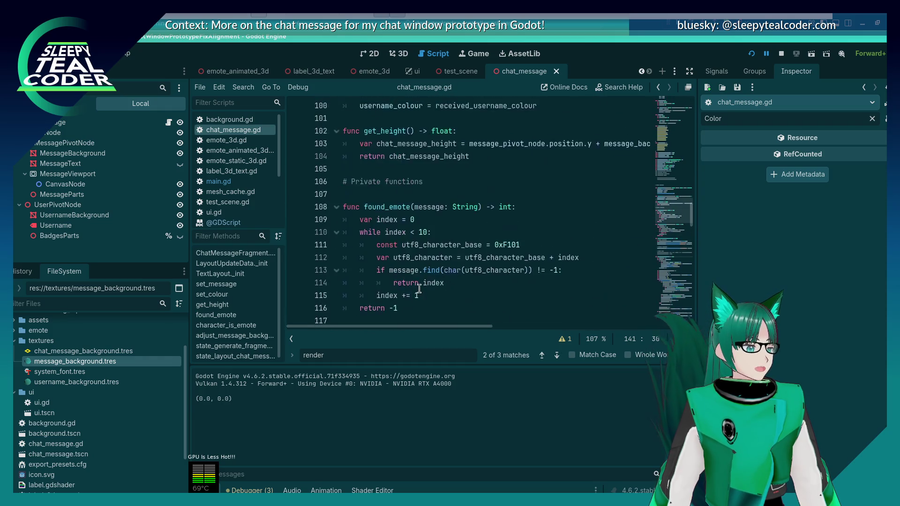
pyautogui.scroll(2, 418, 289)
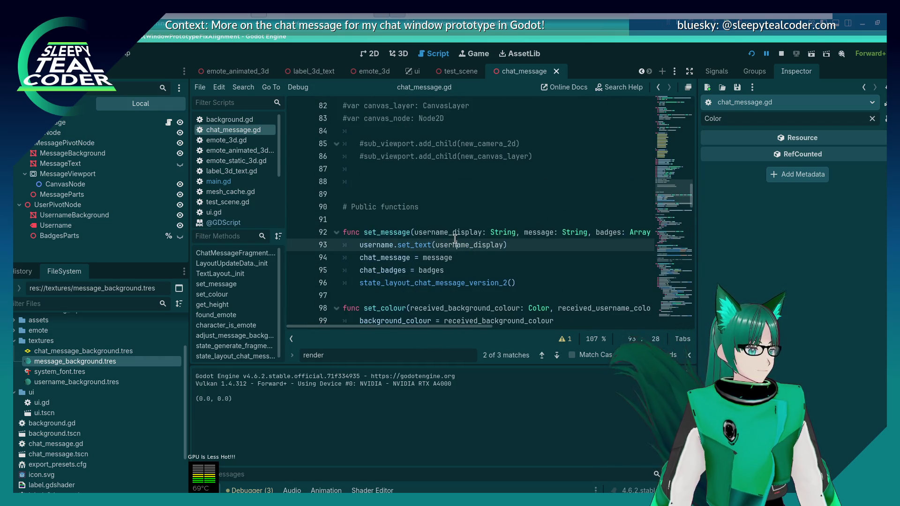
pyautogui.click(451, 270)
pyautogui.press('Return')
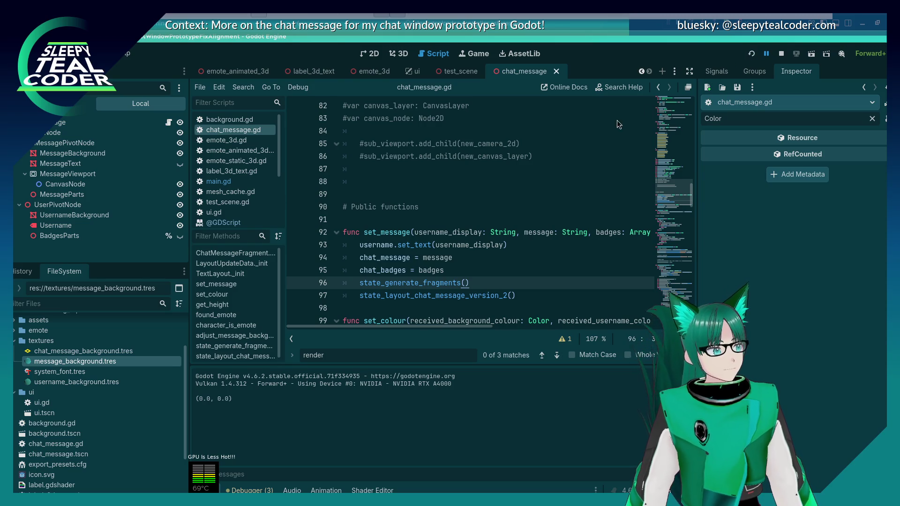
pyautogui.press('F5')
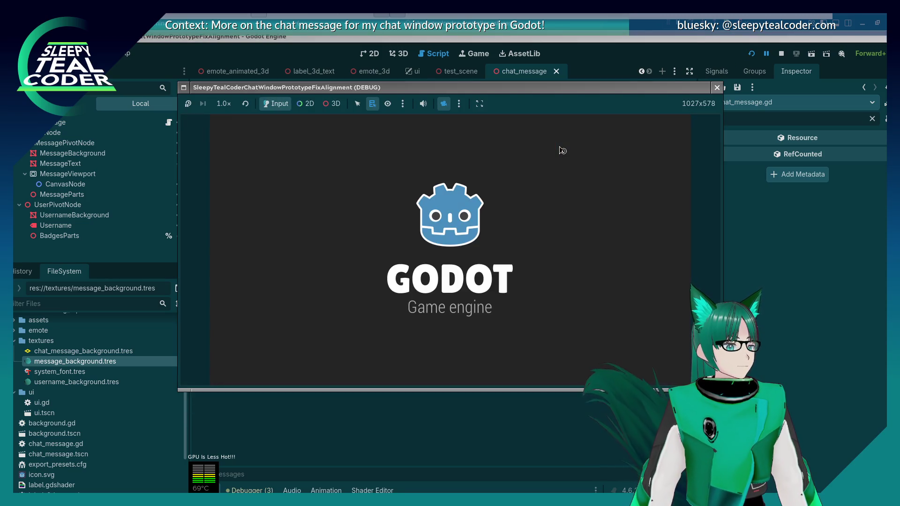
# - Add a test message and continue past the line 203 breakpoint, printing the size (306.0, 46.0)
pyautogui.click(525, 128)
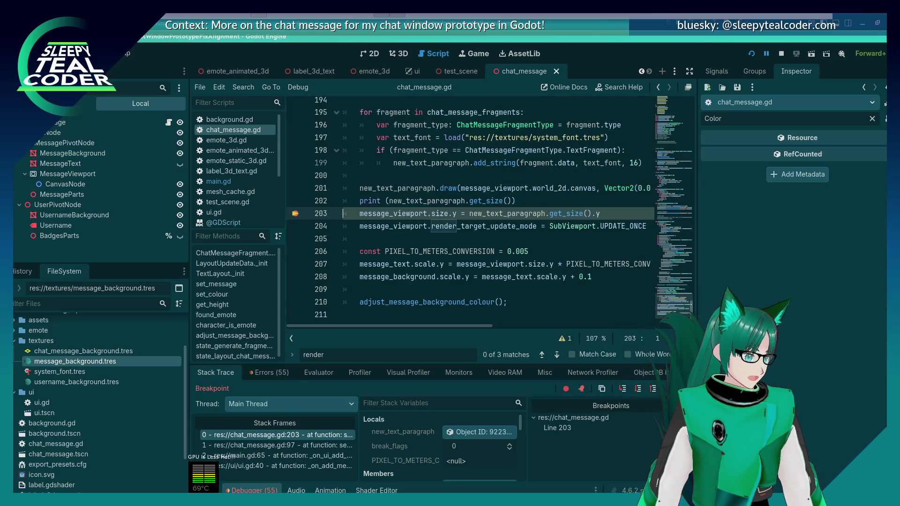
pyautogui.press('F12')
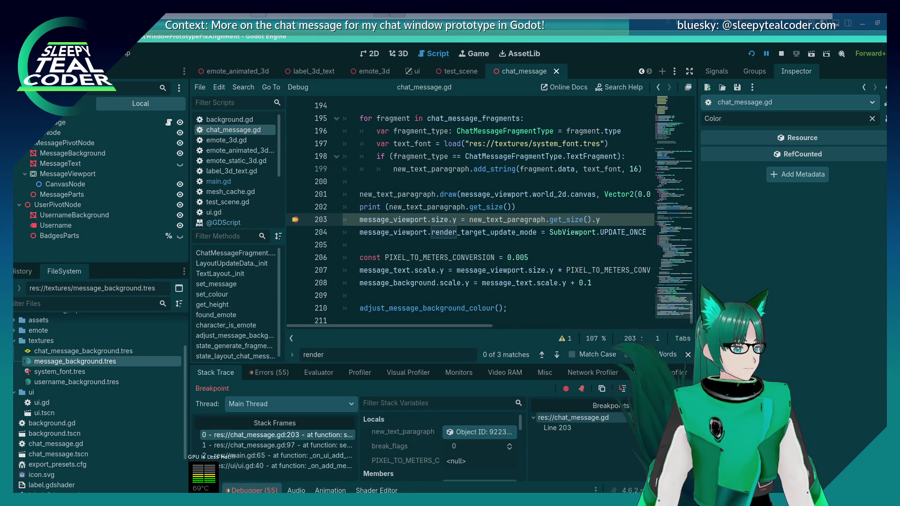
pyautogui.press('F12')
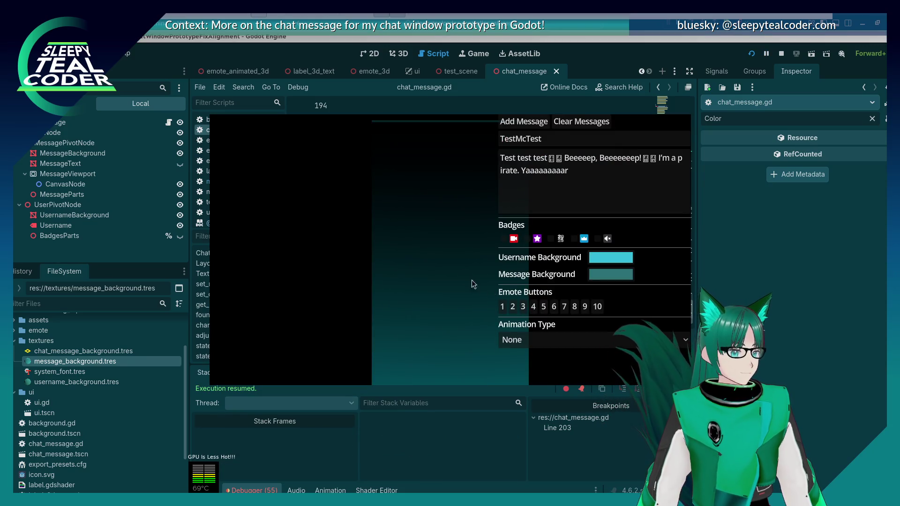
# - Take over the running game's 3D camera, orbit around the message panels, and select the teal panel
pyautogui.hotkey('alt', 'Tab')
pyautogui.hotkey('alt', 'Tab')
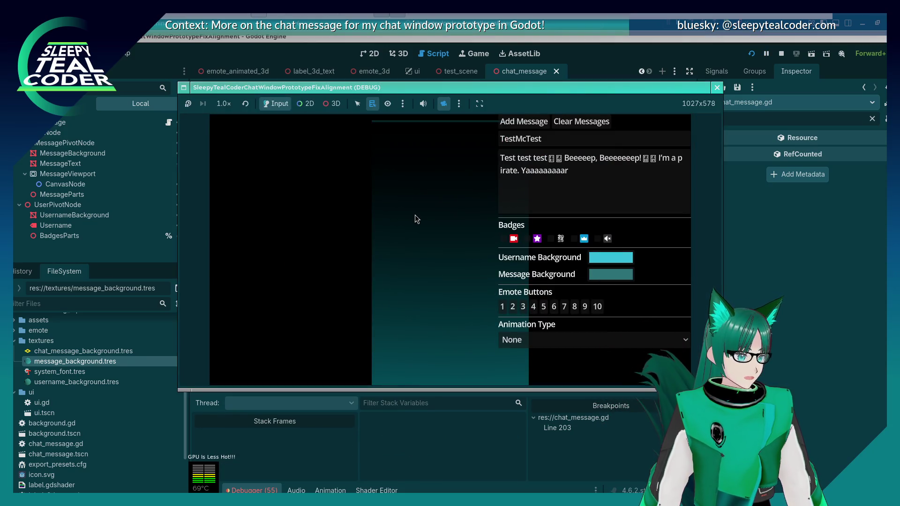
pyautogui.click(332, 104)
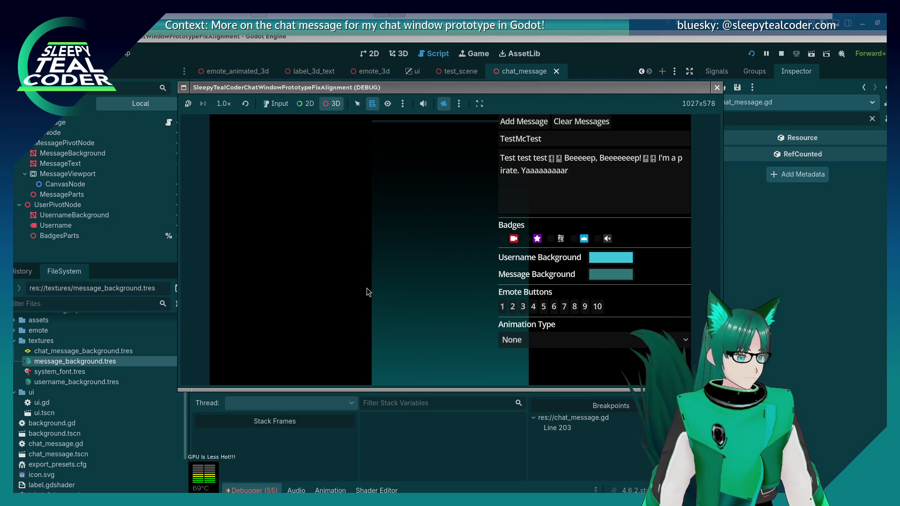
pyautogui.click(446, 104)
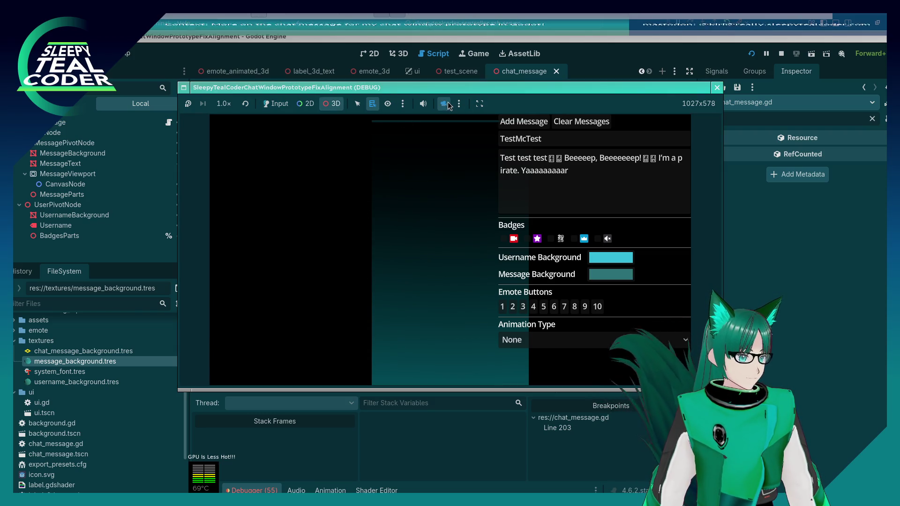
pyautogui.moveTo(387, 249); pyautogui.dragTo(380, 178)
pyautogui.moveTo(379, 260); pyautogui.dragTo(406, 234)
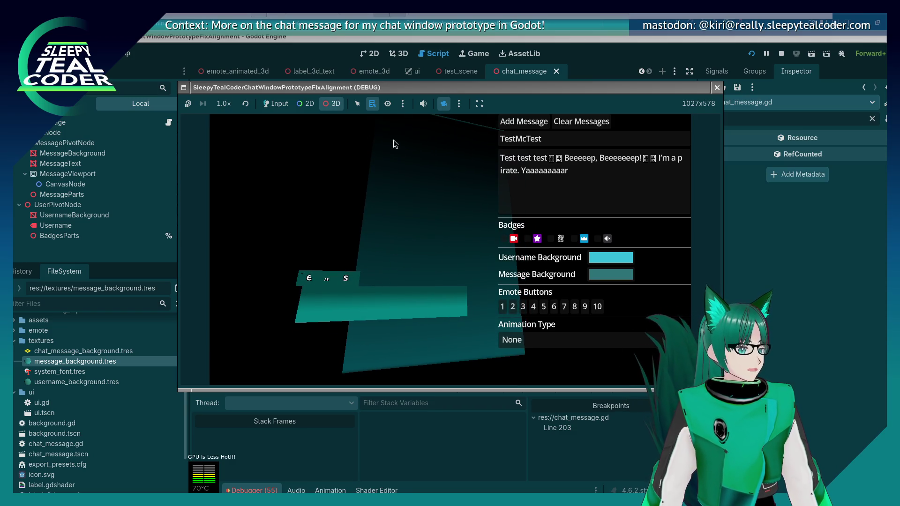
pyautogui.click(427, 193)
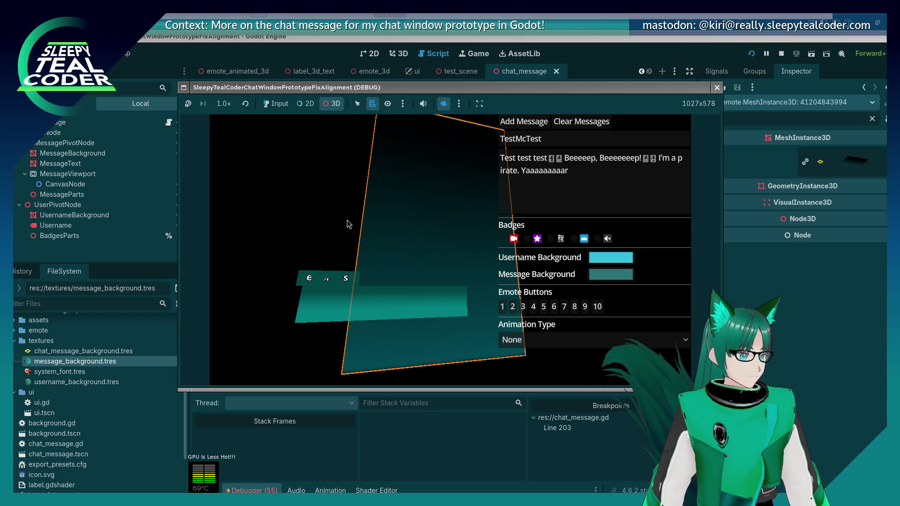
pyautogui.moveTo(401, 186); pyautogui.dragTo(379, 195)
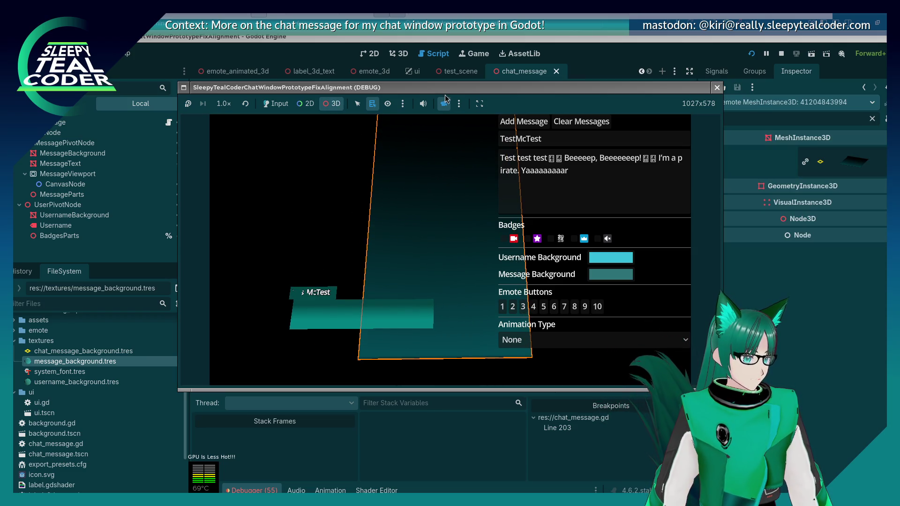
# - Reset the 3D camera head-on, pan the TestMcTest panel into view, and return to the script
pyautogui.click(459, 104)
pyautogui.click(466, 133)
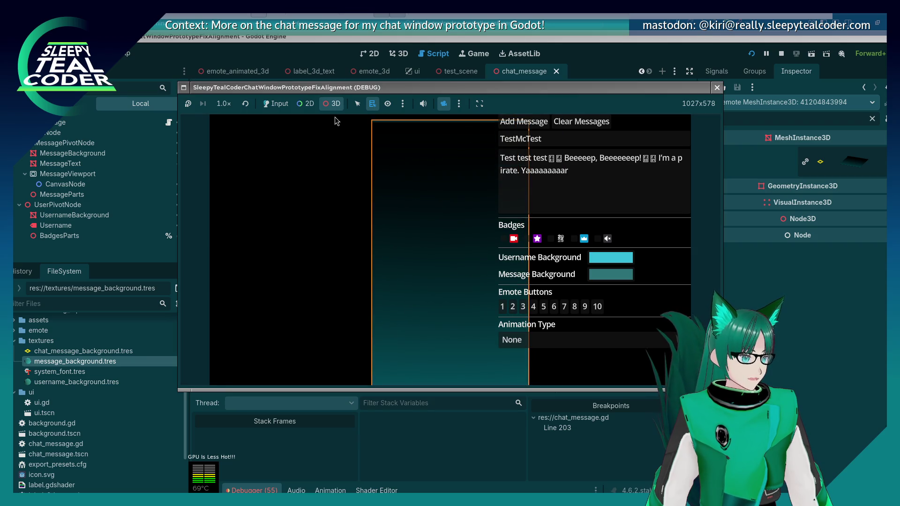
pyautogui.scroll(-3, 361, 263)
pyautogui.scroll(-3, 328, 216)
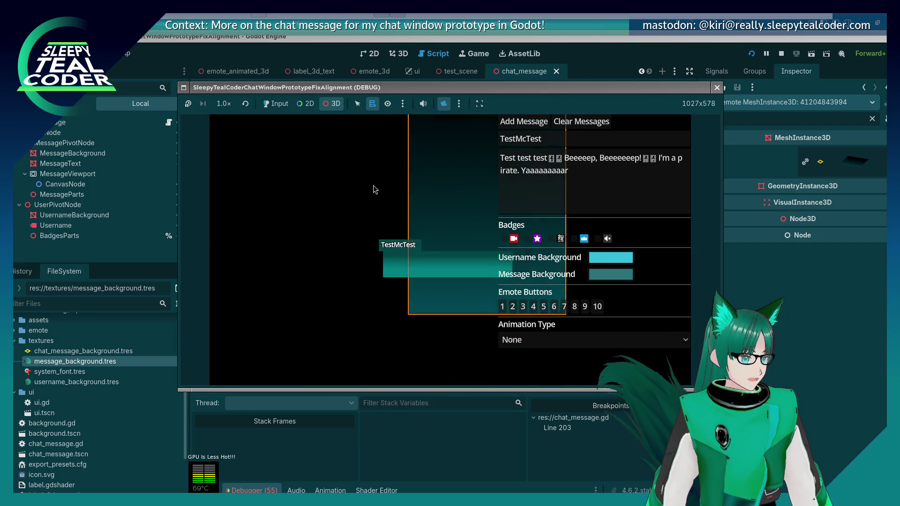
pyautogui.scroll(2, 398, 234)
pyautogui.scroll(3, 370, 230)
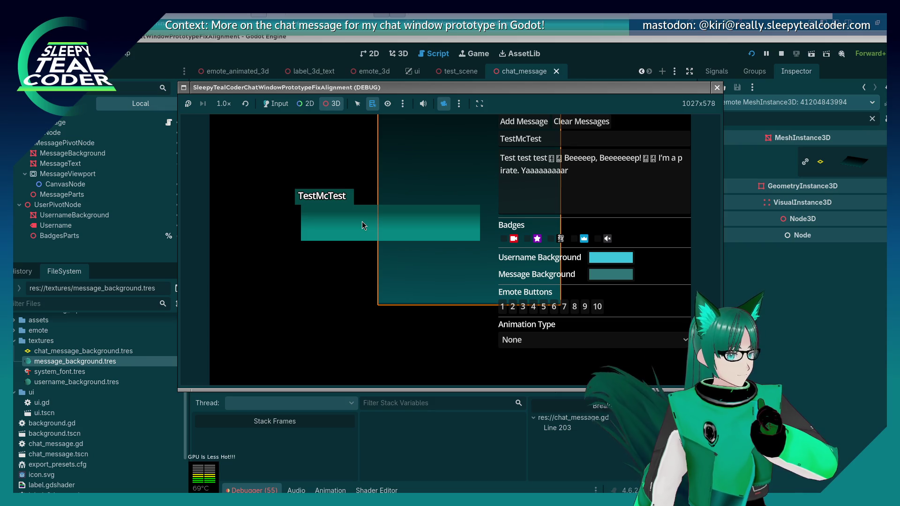
pyautogui.moveTo(363, 225)
pyautogui.mouseDown()
pyautogui.moveTo(368, 181)
pyautogui.moveTo(469, 178)
pyautogui.mouseUp()
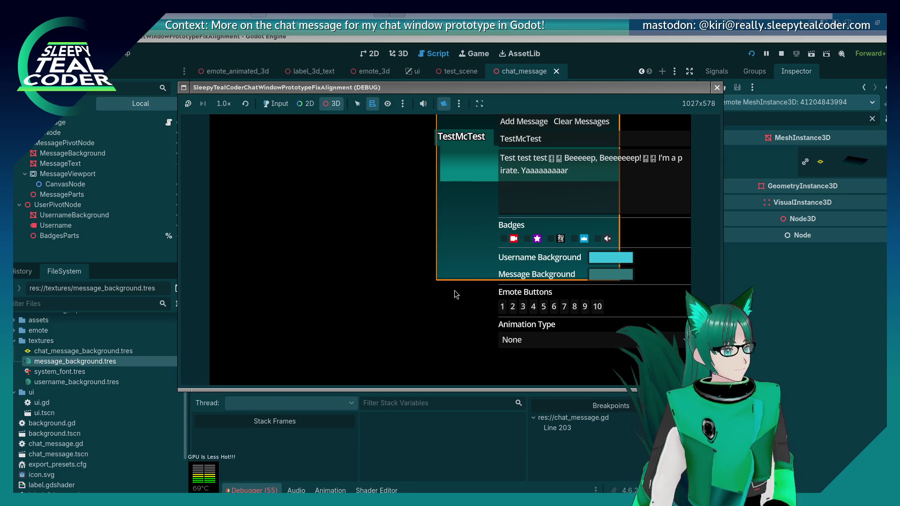
pyautogui.click(802, 451)
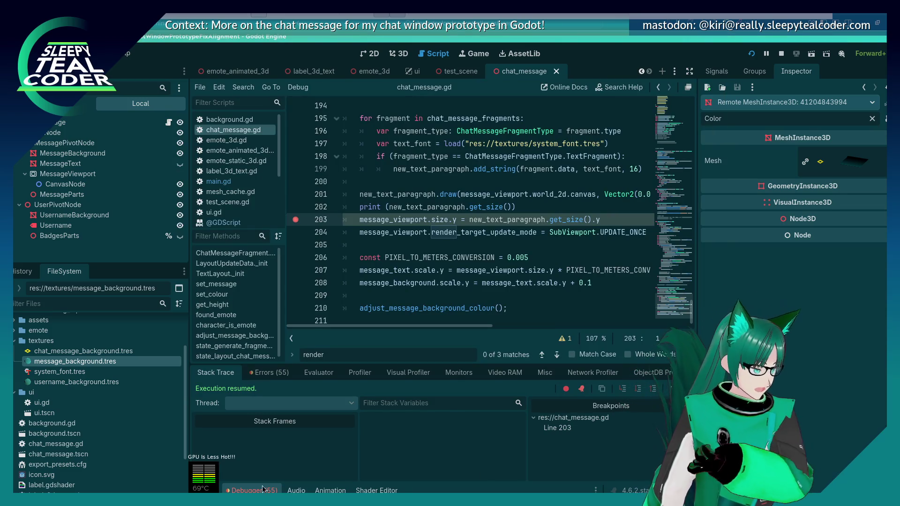
# - Show the Output log with the printed size, then pan the running game's view so the message bubble sits lower left
pyautogui.click(205, 491)
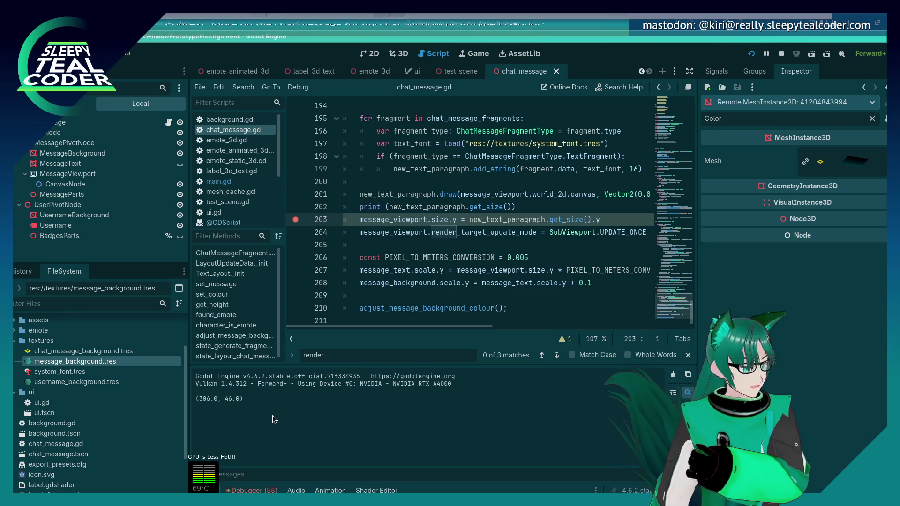
pyautogui.hotkey('alt', 'Tab')
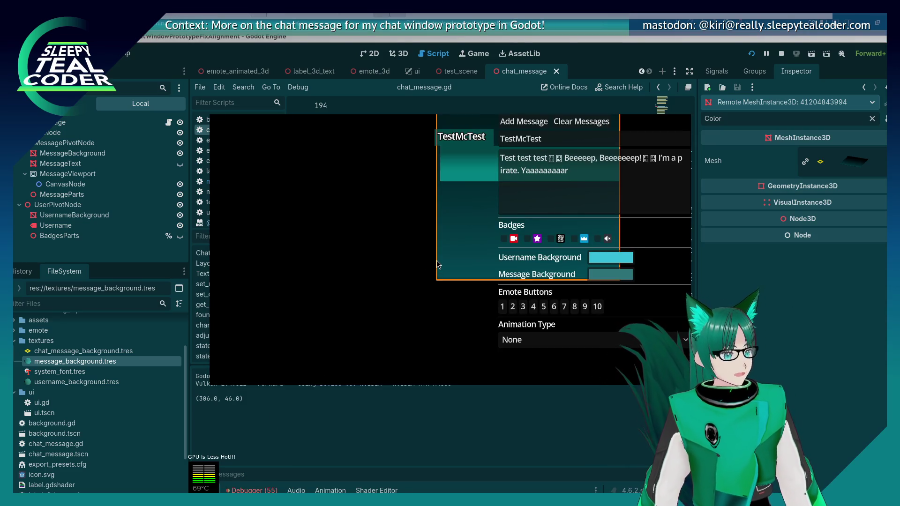
pyautogui.moveTo(427, 240); pyautogui.dragTo(342, 265)
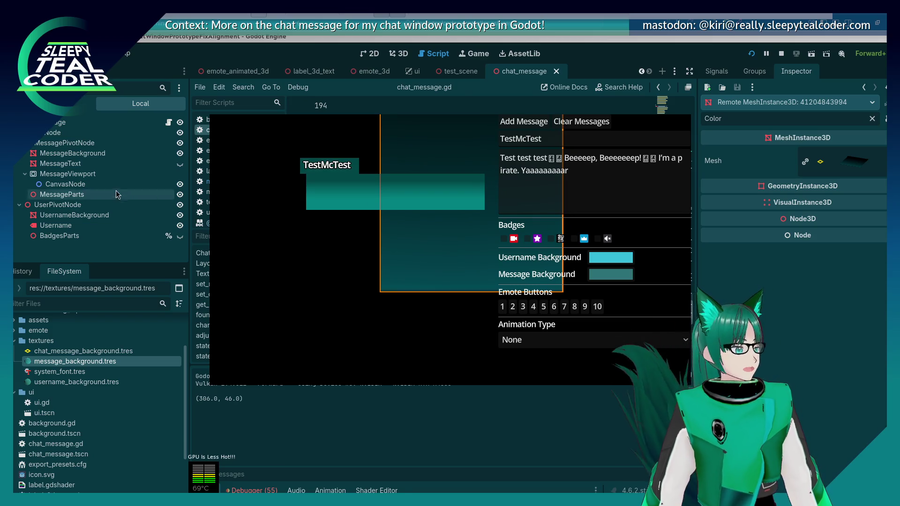
# - In the Remote scene tree, expand ChatMessage, PivotNode and MessagePivotNode to reveal the message nodes
pyautogui.click(86, 109)
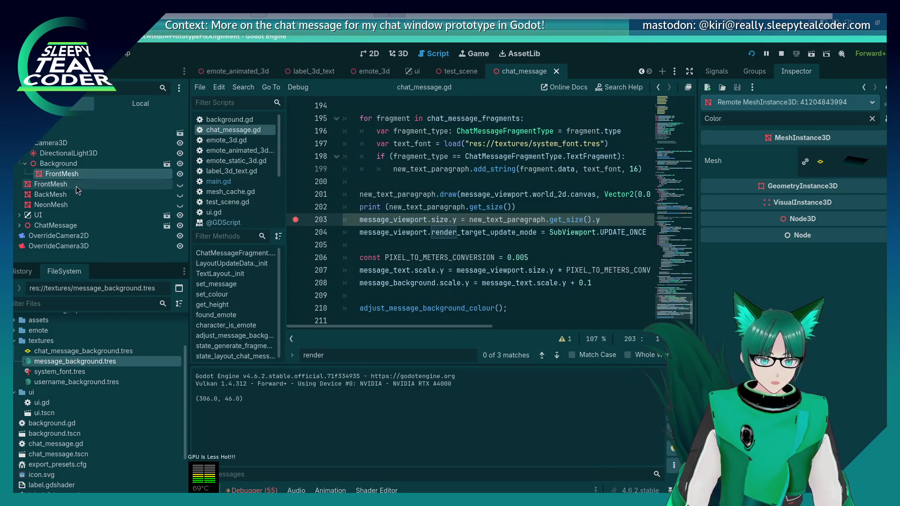
pyautogui.click(20, 226)
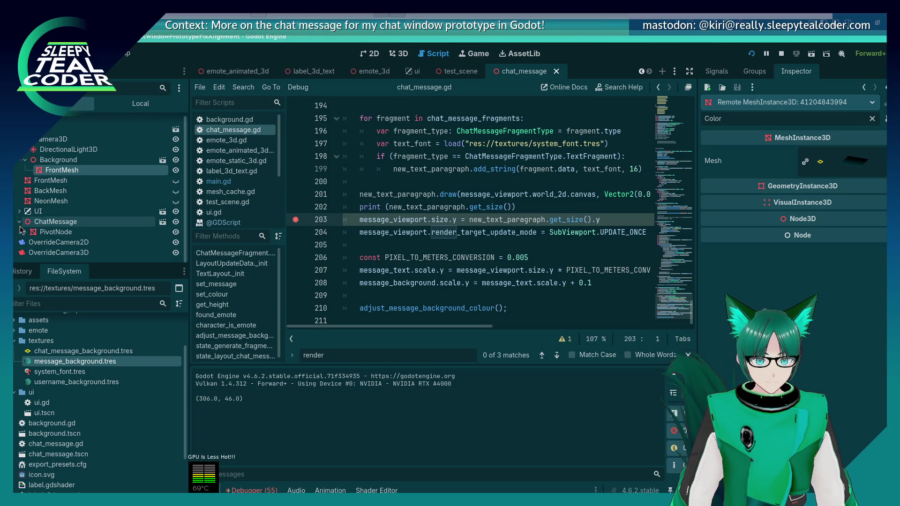
pyautogui.click(25, 236)
pyautogui.click(28, 221)
pyautogui.scroll(-2, 71, 231)
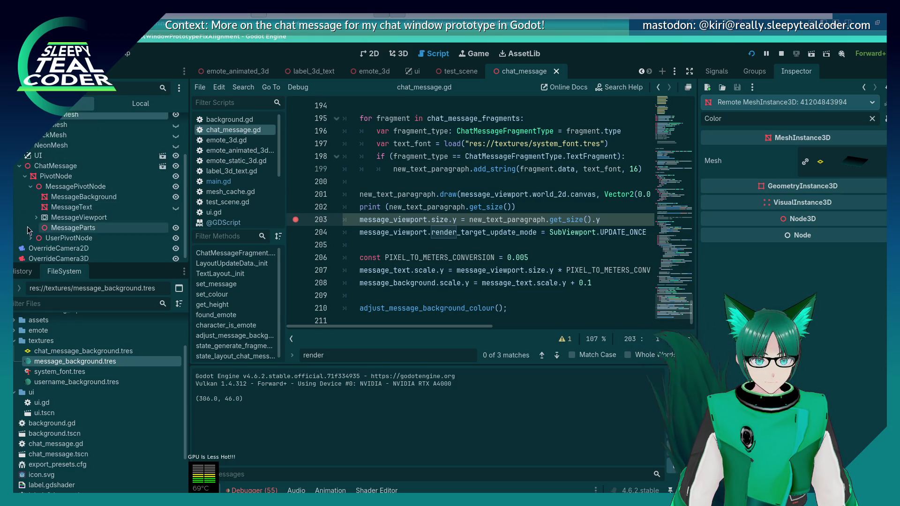
# - Inspect the live MessageBackground and MessageText nodes, then make MessageBackground visible in the running game
pyautogui.click(117, 196)
pyautogui.click(168, 206)
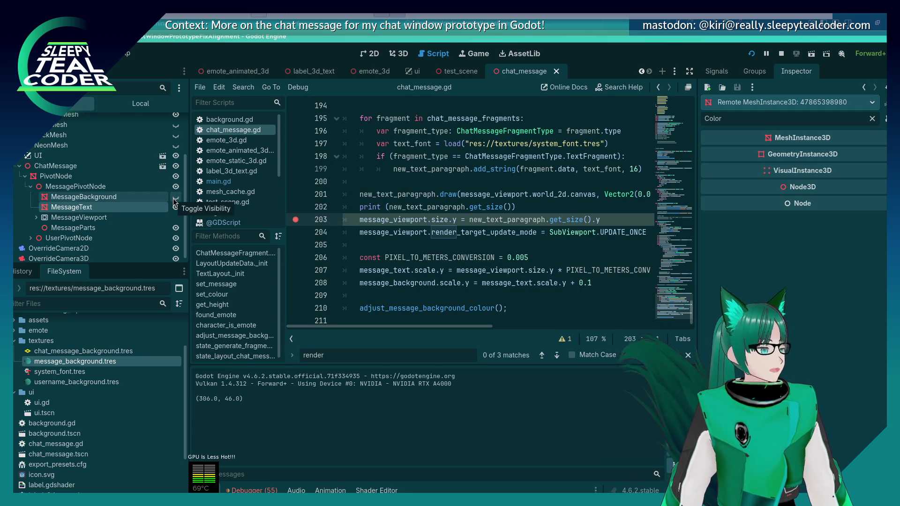
pyautogui.hotkey('alt', 'Tab')
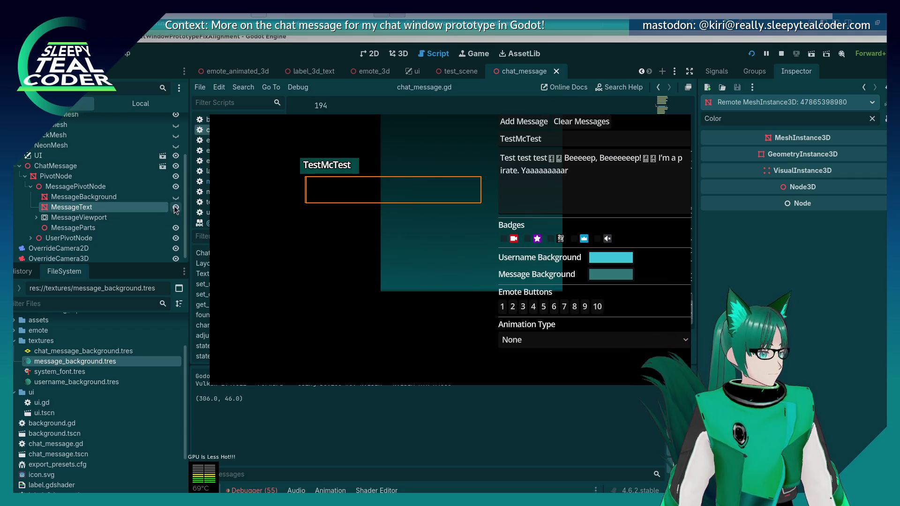
pyautogui.click(176, 197)
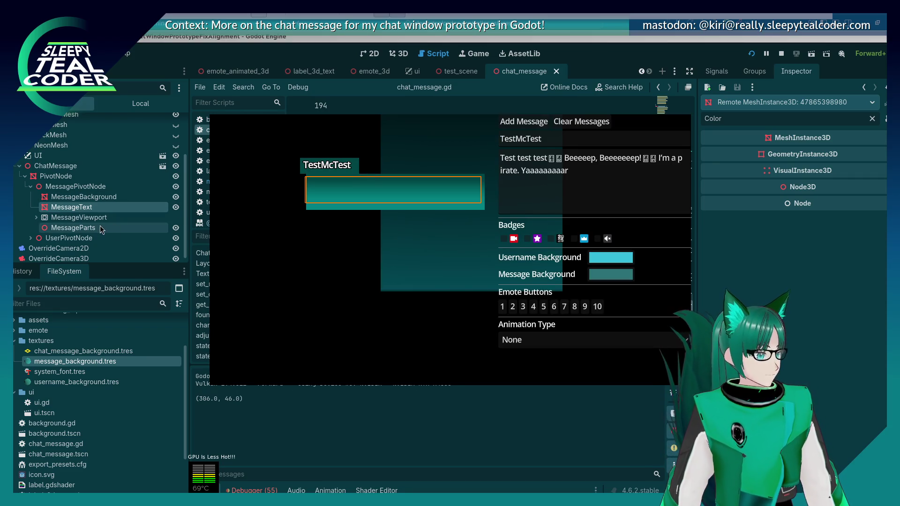
# - Compare the Local and Remote scene trees and return to the chat_message.gd script
pyautogui.click(35, 217)
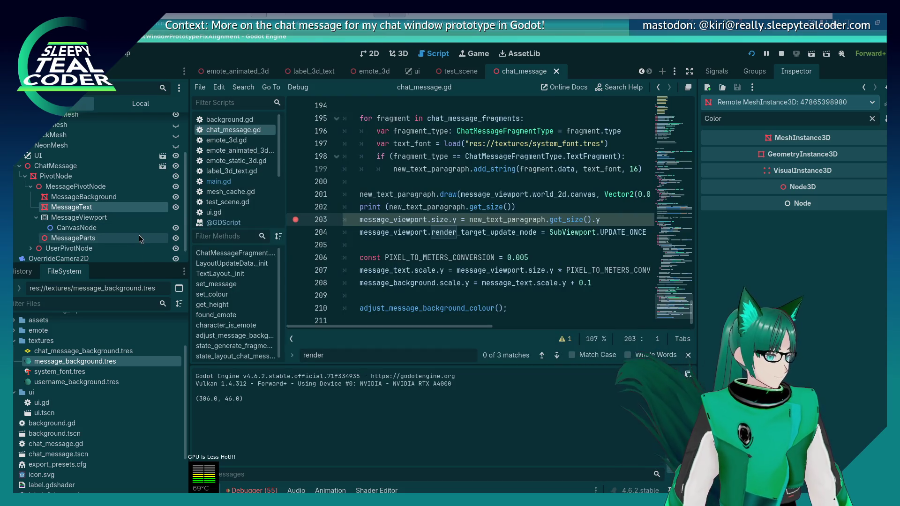
pyautogui.click(135, 107)
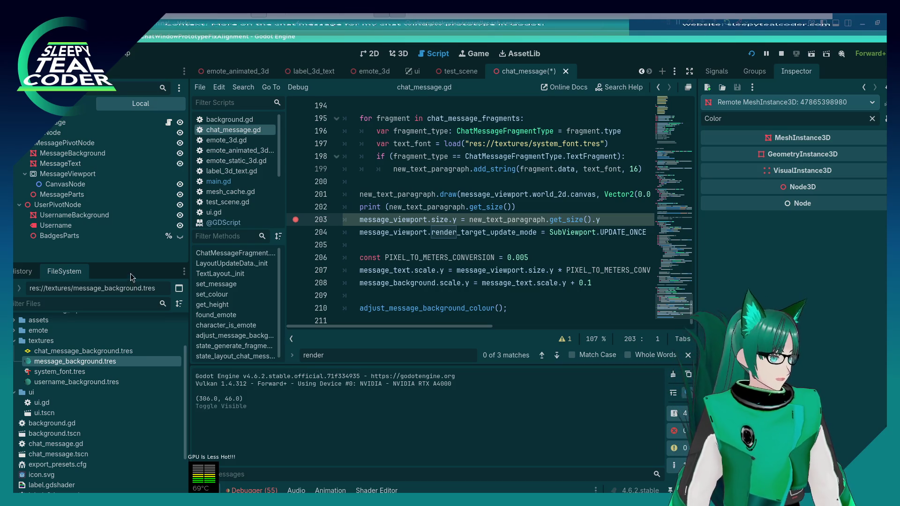
pyautogui.click(82, 103)
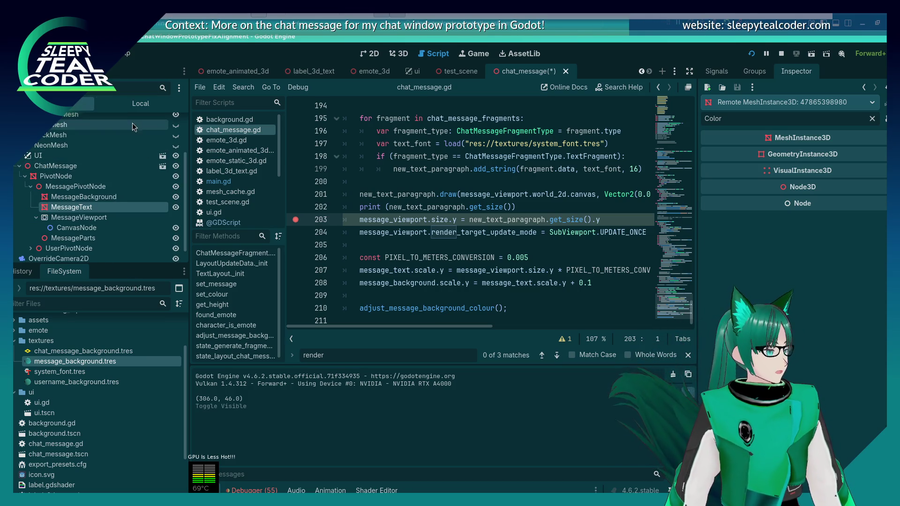
pyautogui.hotkey('alt', 'Tab')
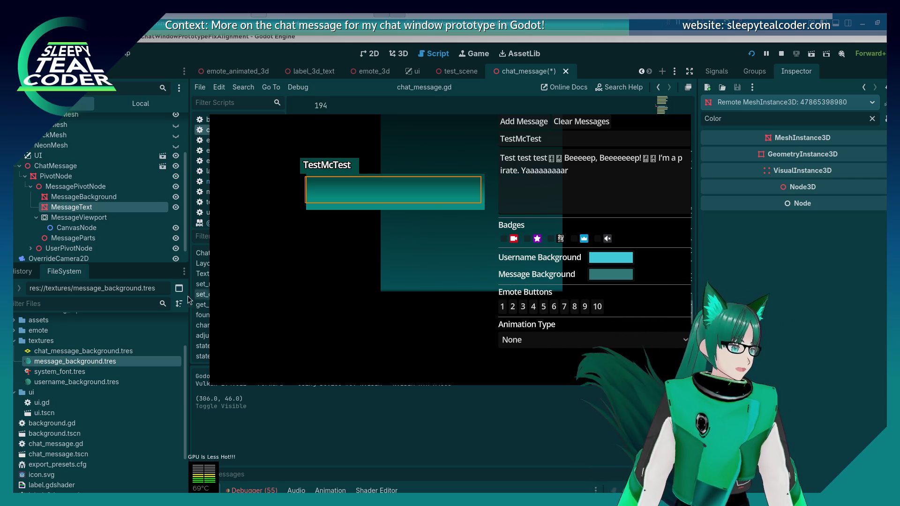
pyautogui.click(87, 211)
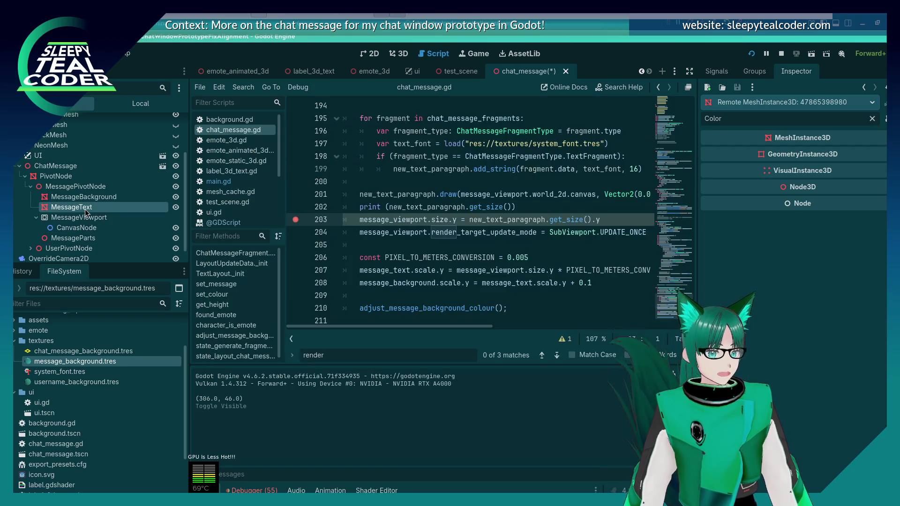
# - Clear the Inspector's 'Color' filter and expand the PlaneMesh's size and offset settings
pyautogui.click(872, 118)
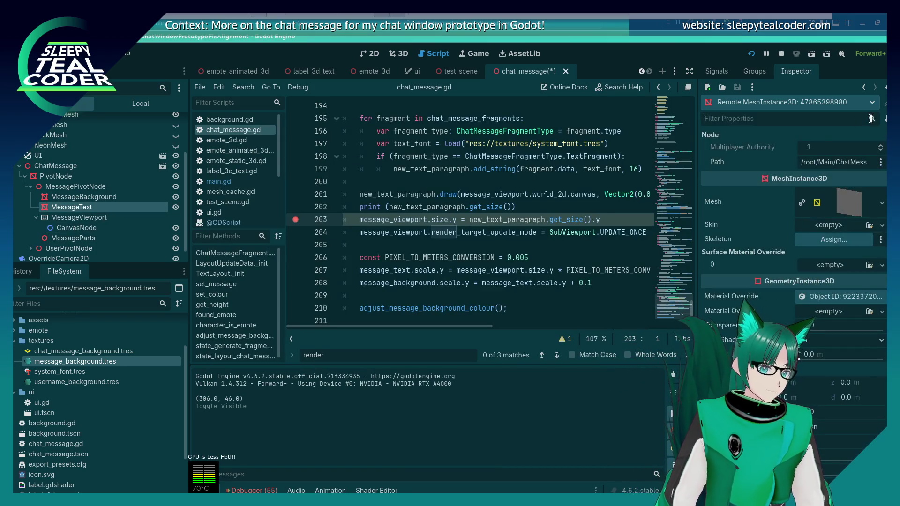
pyautogui.scroll(-2, 835, 239)
pyautogui.scroll(-4, 792, 234)
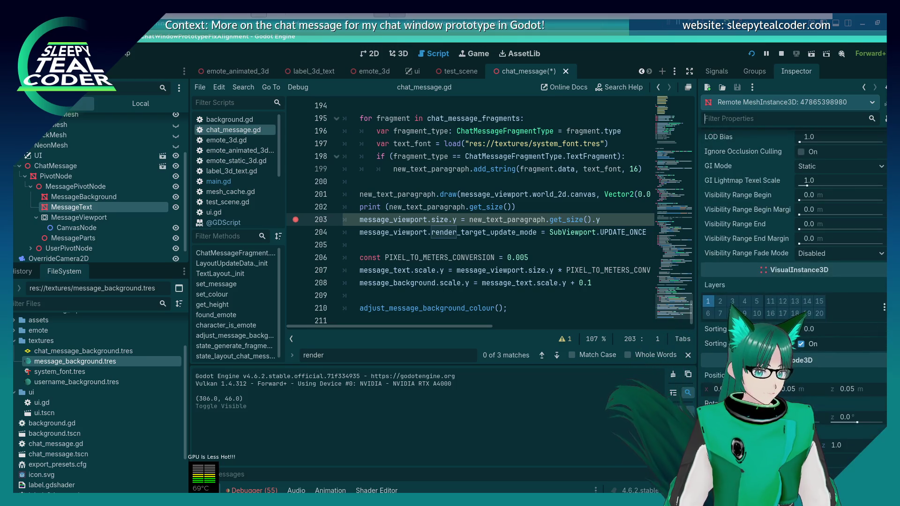
pyautogui.scroll(6, 792, 235)
pyautogui.click(839, 213)
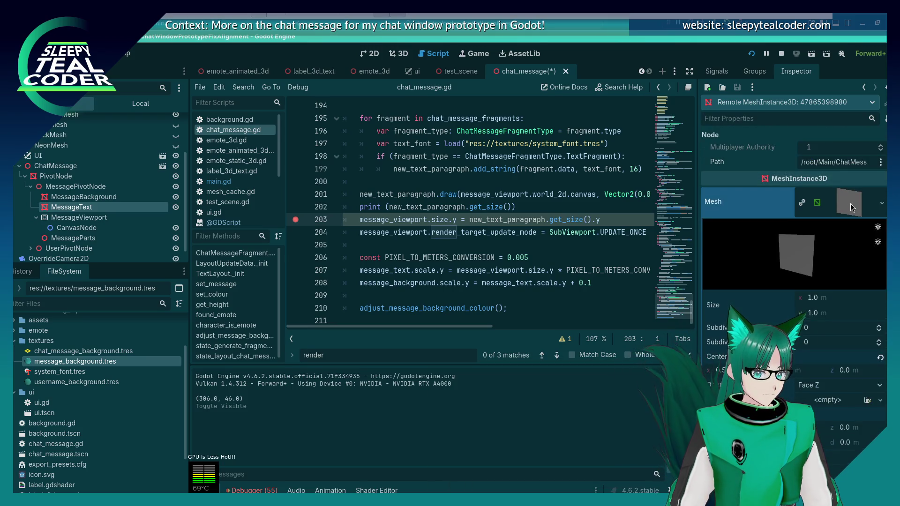
pyautogui.scroll(-3, 775, 287)
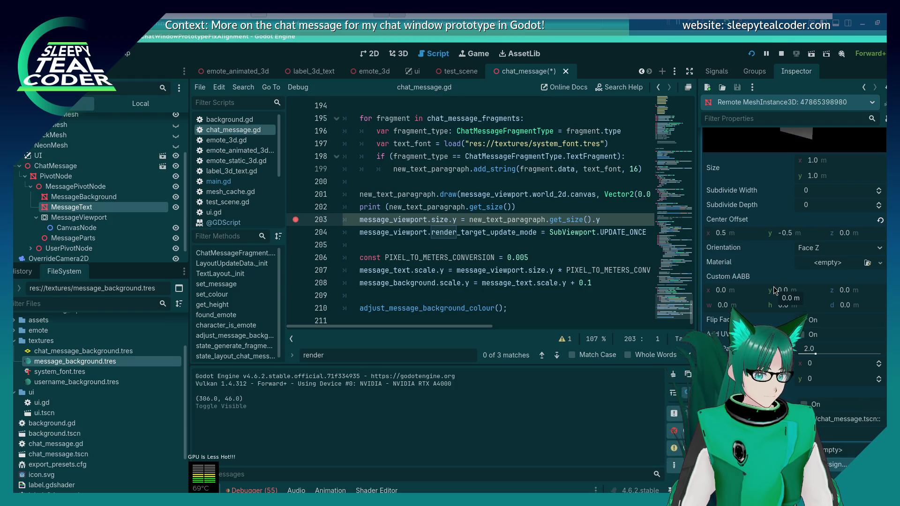
pyautogui.scroll(3, 773, 291)
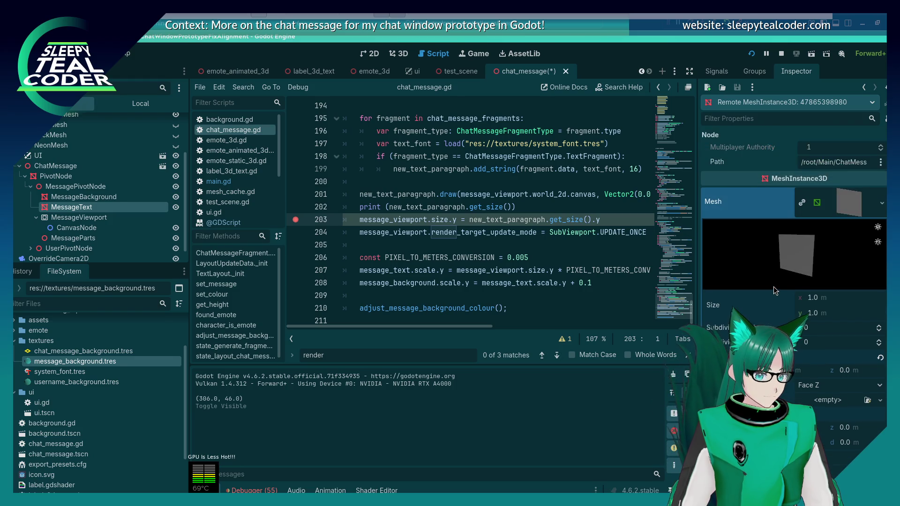
# - Filter the Inspector properties for 'alpha', then clear the filter again
pyautogui.click(756, 118)
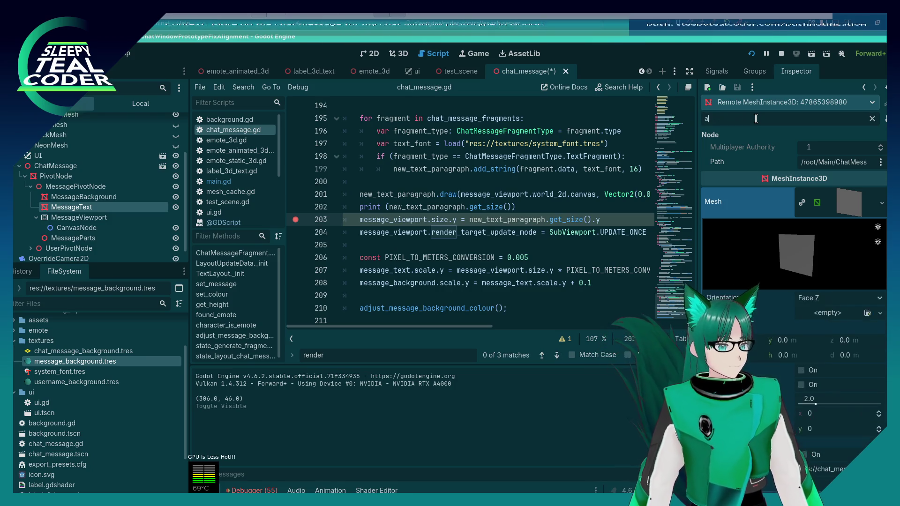
pyautogui.write('alpha')
pyautogui.press('BackSpace')
pyautogui.press('BackSpace')
pyautogui.press('BackSpace')
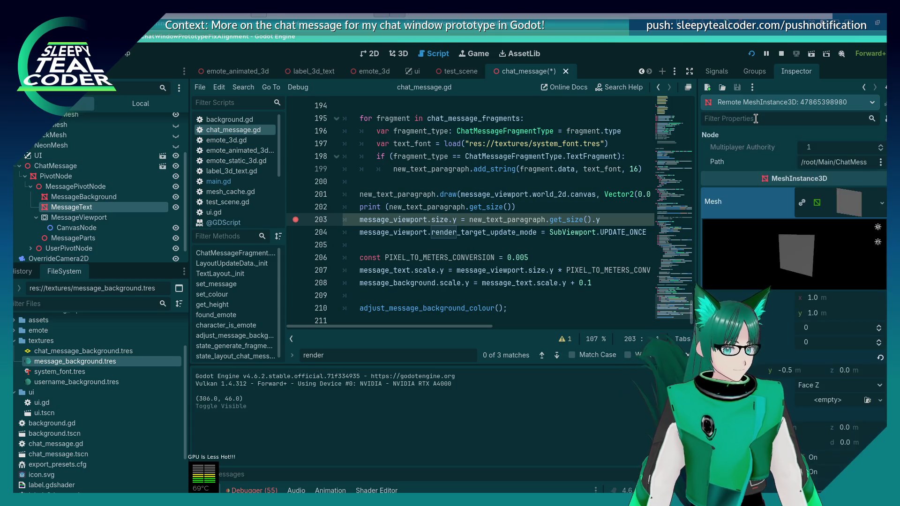
pyautogui.scroll(-2, 75, 187)
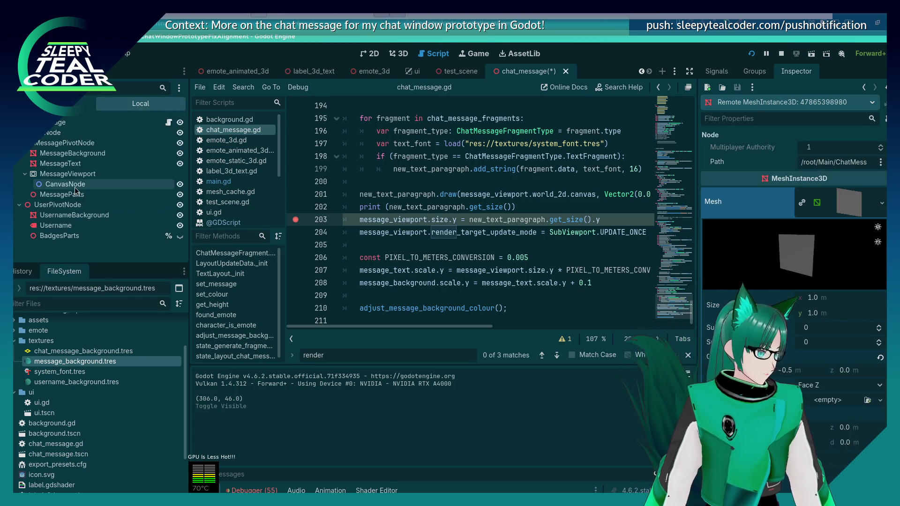
# - Set MessageText's material Transparency from Alpha to Disabled and restart the game
pyautogui.click(75, 164)
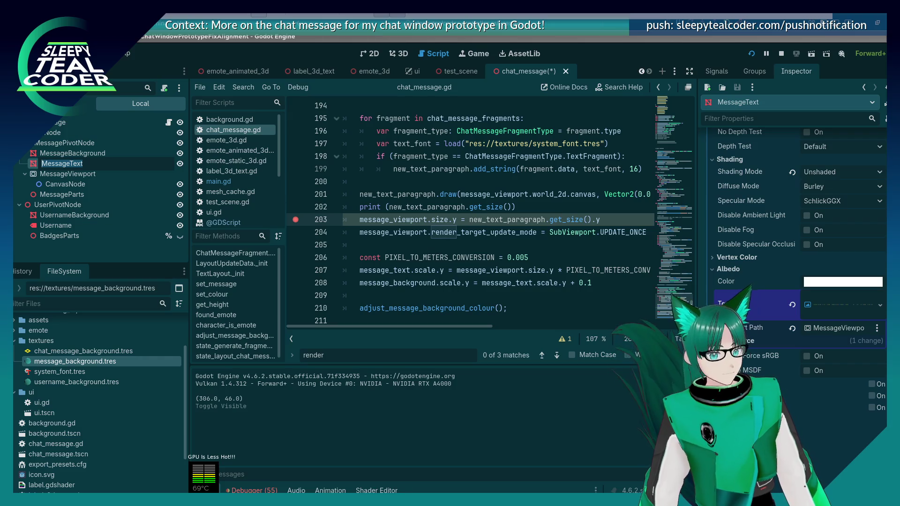
pyautogui.scroll(5, 821, 267)
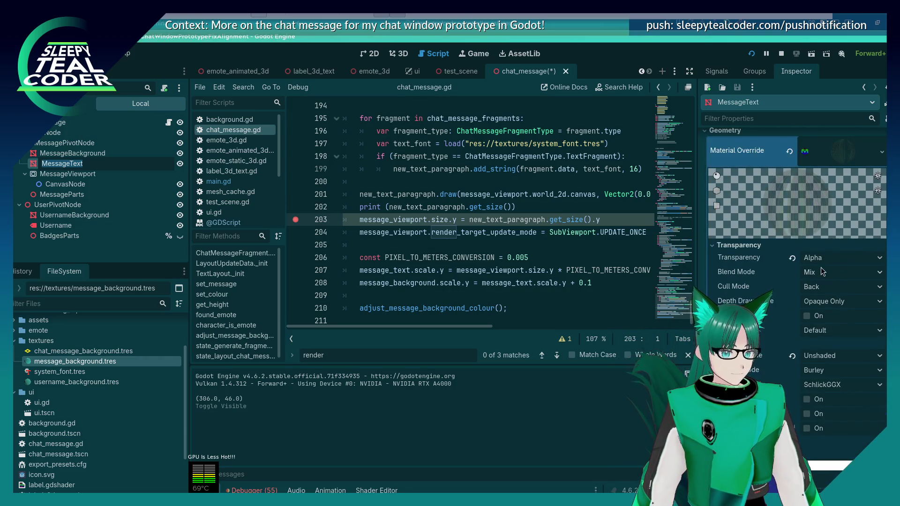
pyautogui.click(834, 257)
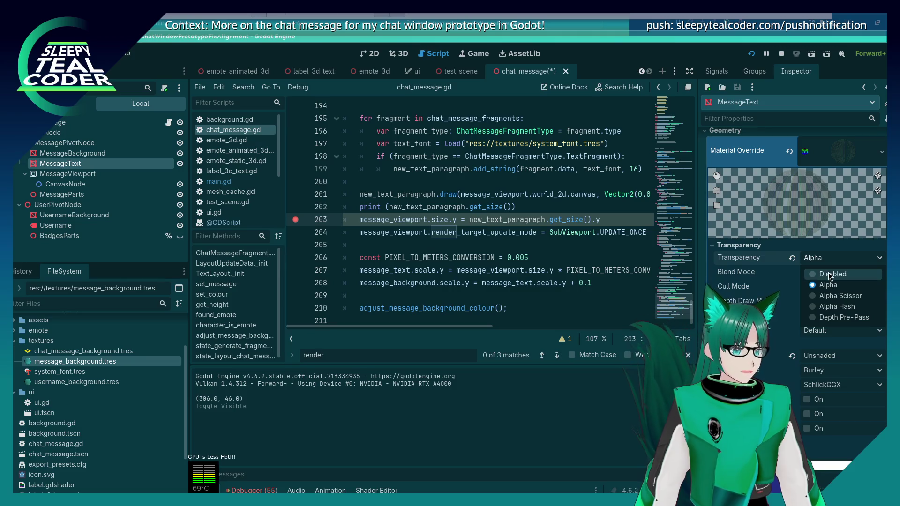
pyautogui.click(829, 275)
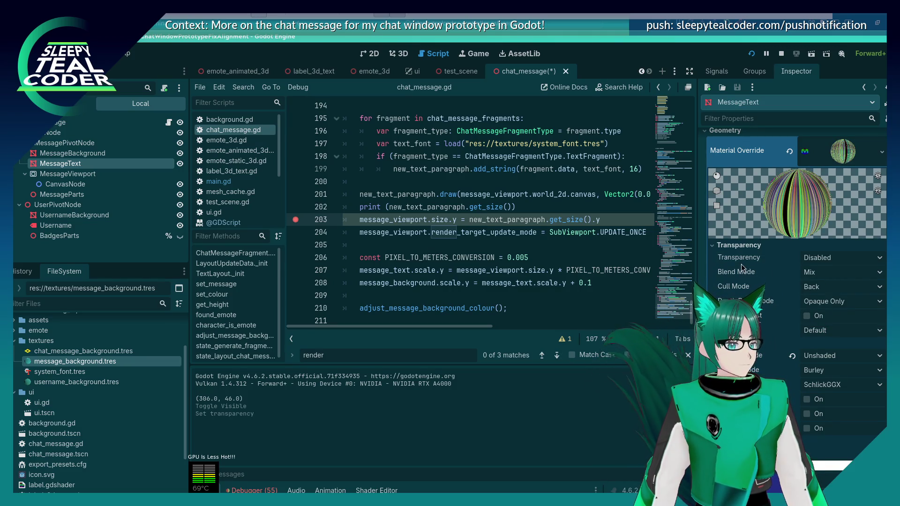
pyautogui.moveTo(751, 255)
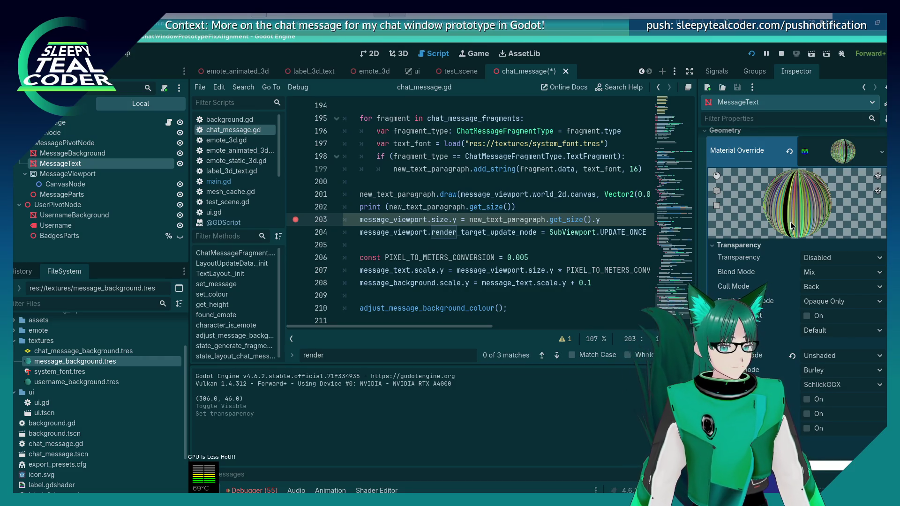
pyautogui.hotkey('alt', 'Tab')
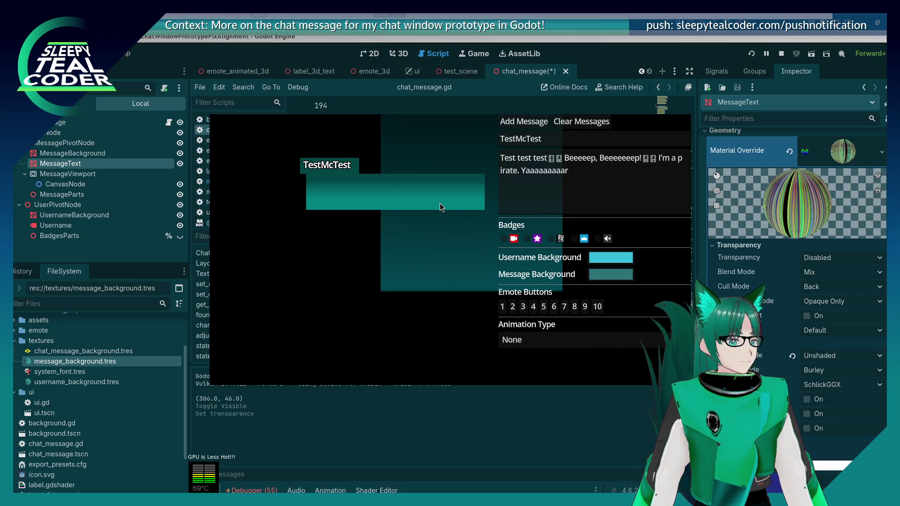
pyautogui.click(751, 53)
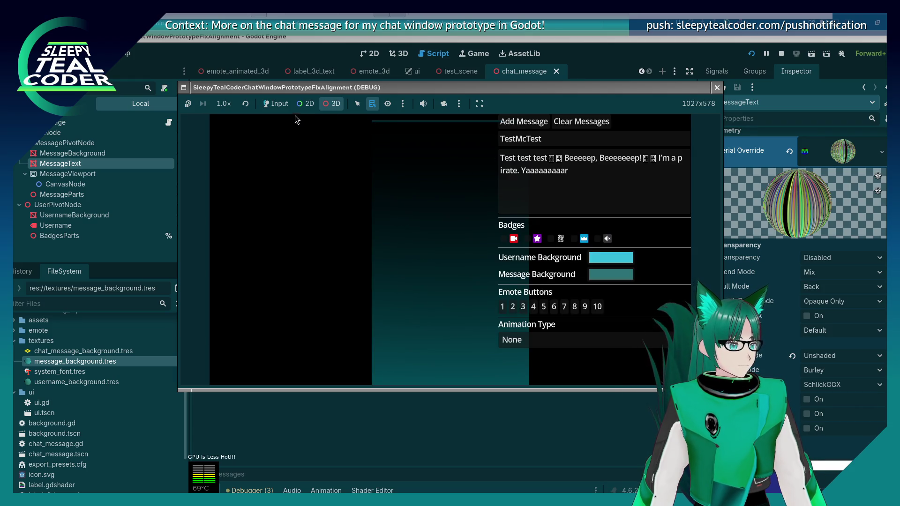
# - Add a test chat message, resume past the breakpoint, and bring the debug game window forward
pyautogui.click(518, 121)
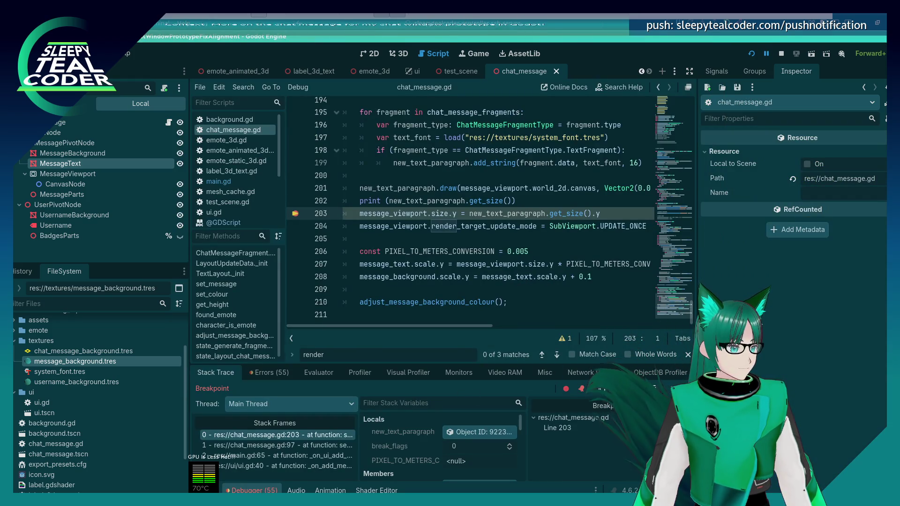
pyautogui.press('F12')
pyautogui.hotkey('alt', 'Tab')
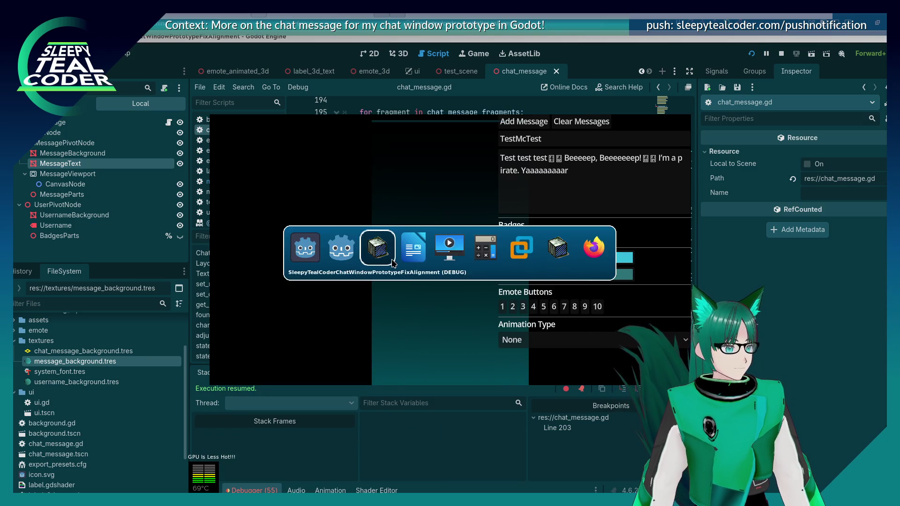
pyautogui.press('Escape')
pyautogui.hotkey('alt', 'Tab')
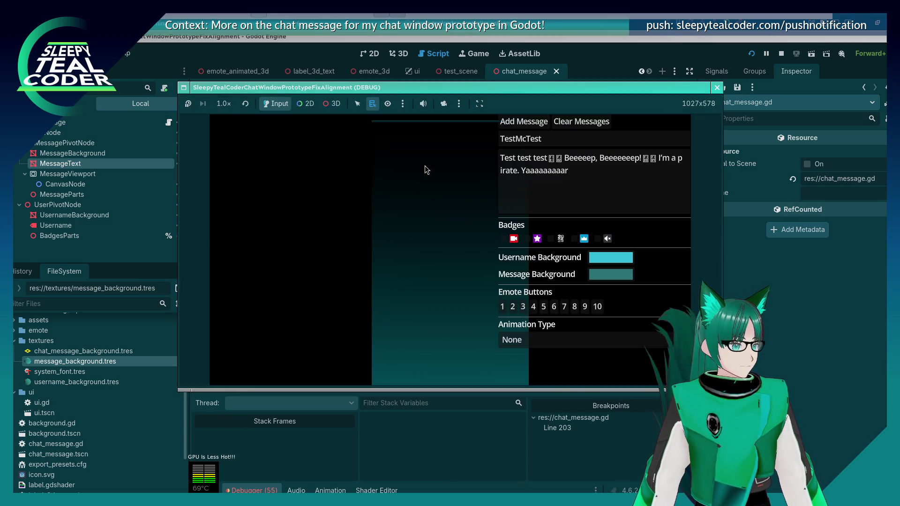
# - Enable camera override in 3D and zoom in on the message's solid black text area
pyautogui.click(444, 104)
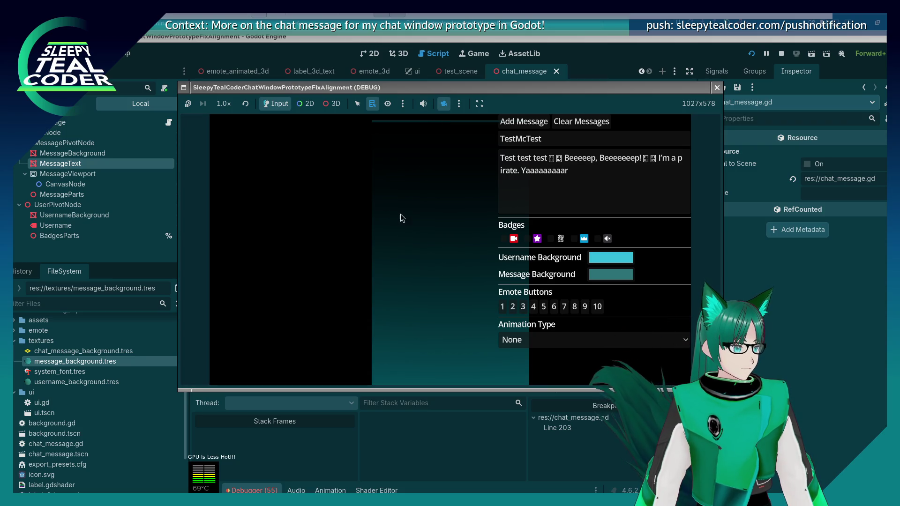
pyautogui.click(333, 104)
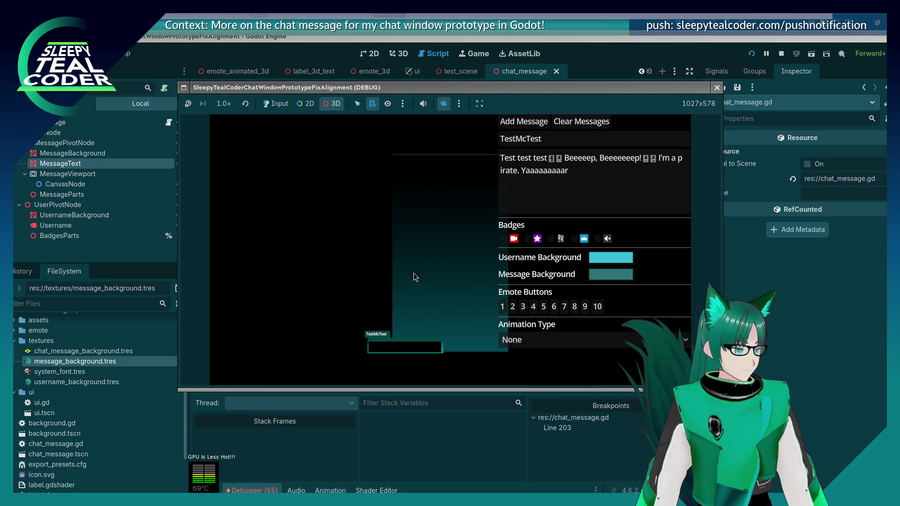
pyautogui.scroll(5, 424, 247)
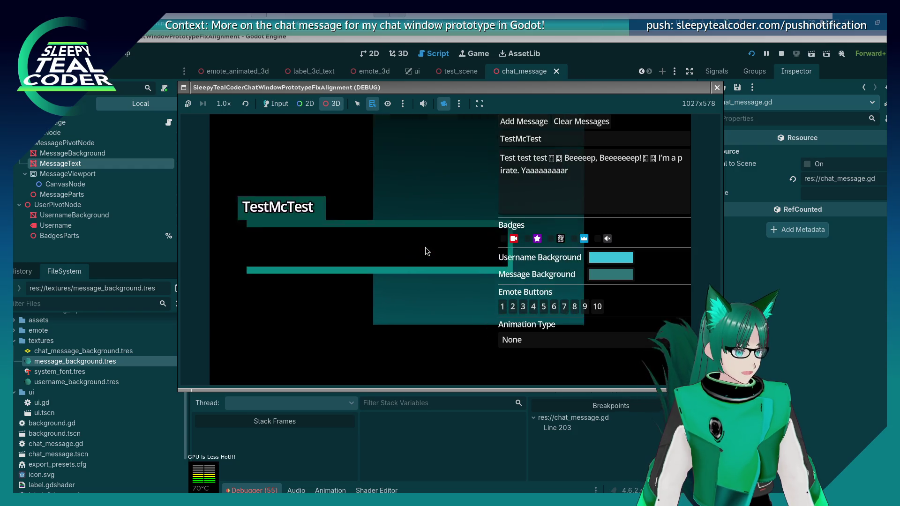
pyautogui.scroll(-5, 405, 259)
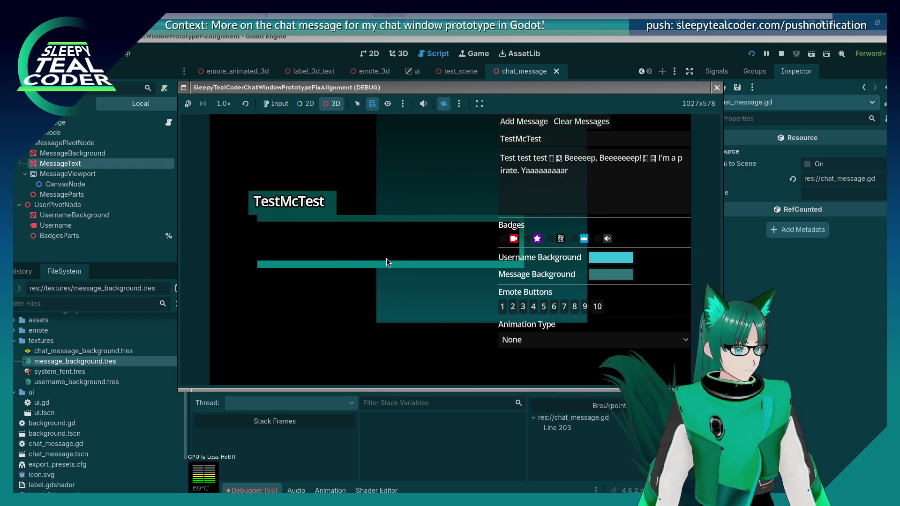
pyautogui.scroll(-3, 378, 269)
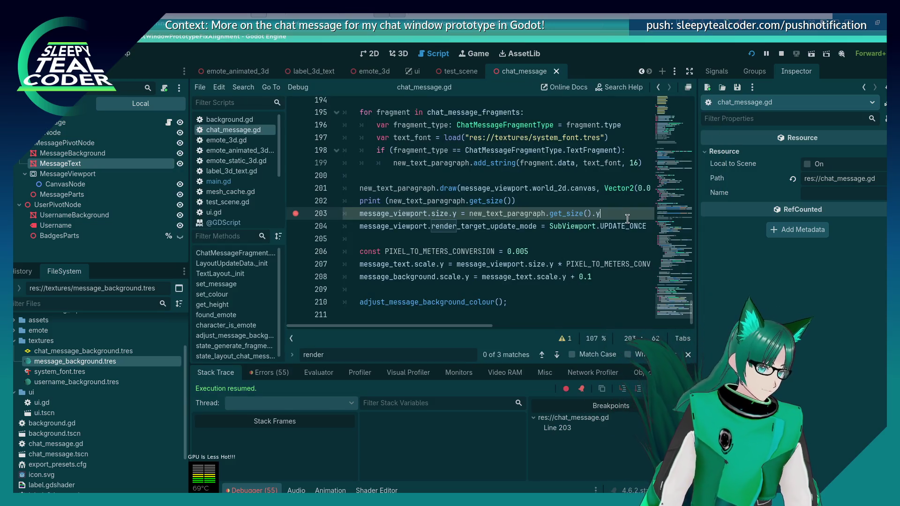
pyautogui.doubleClick(624, 226)
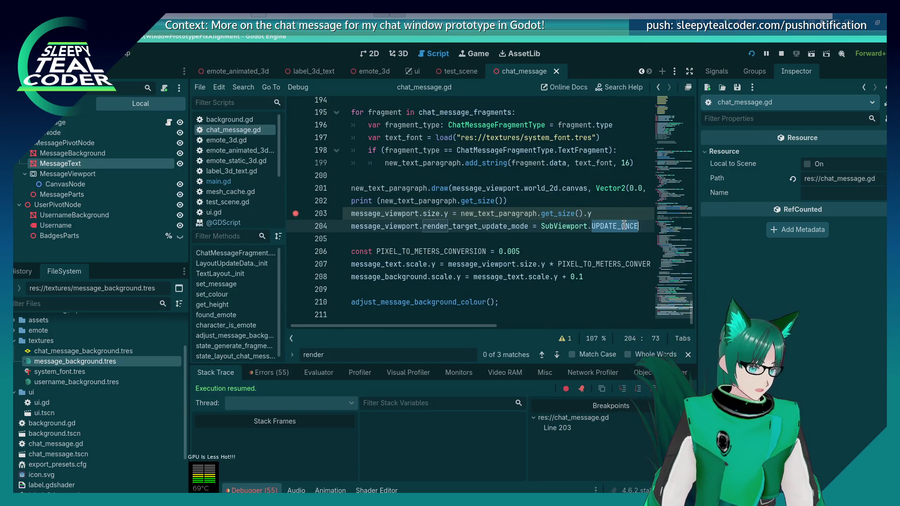
# - Change line 204's update mode to SubViewport.UPDATE_ALWAYS and relaunch the game in debug
pyautogui.press('BackSpace')
pyautogui.write('UPDATE_')
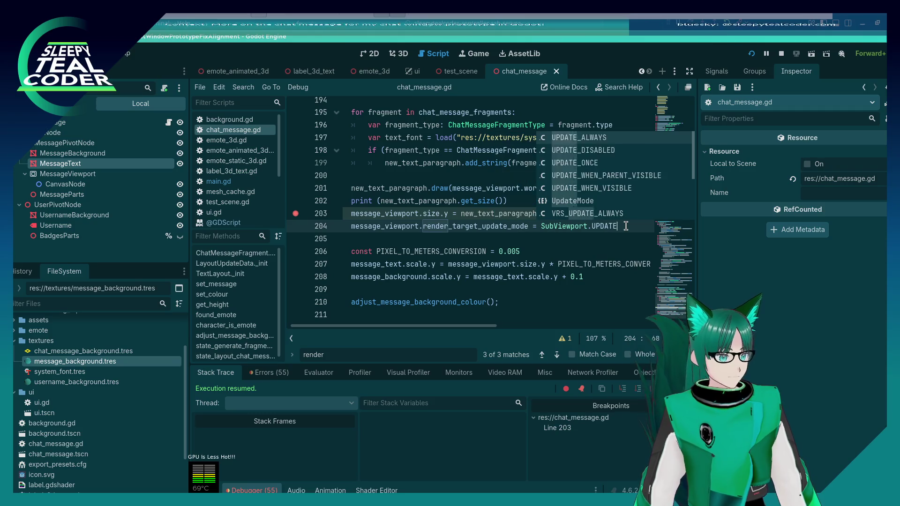
pyautogui.press('Return')
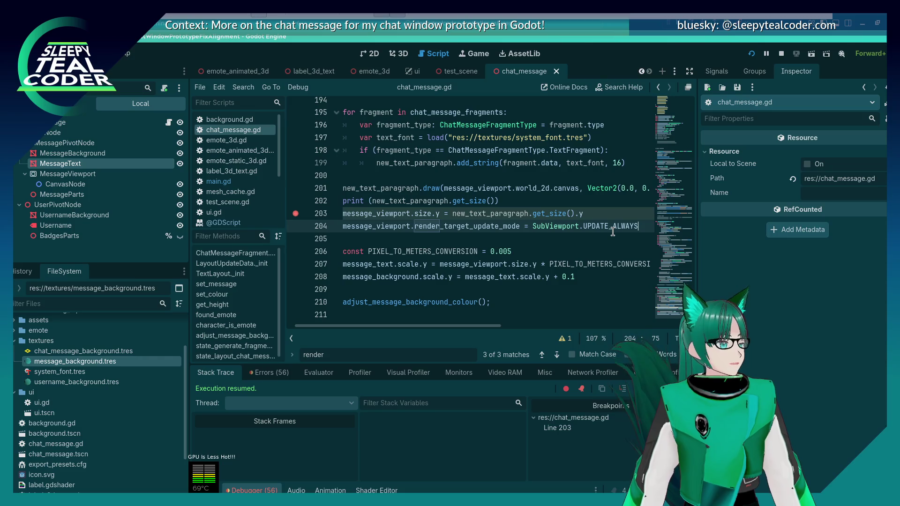
pyautogui.click(752, 54)
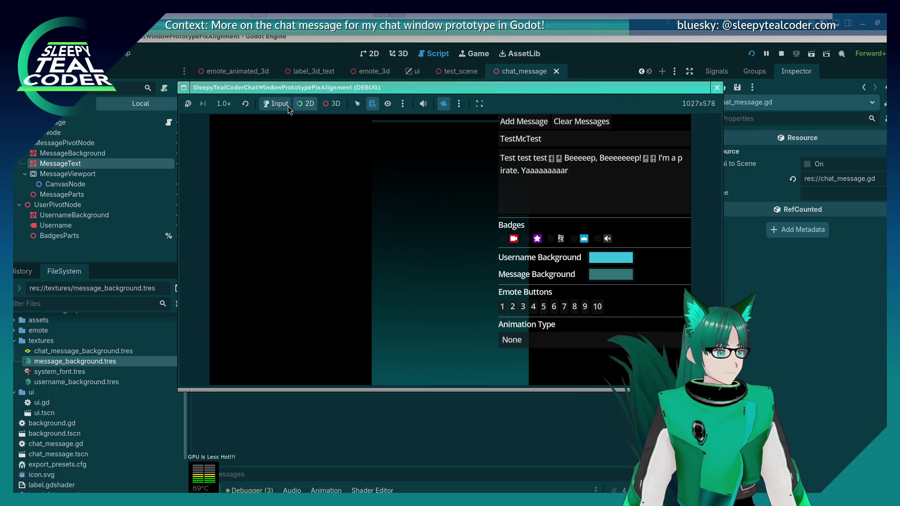
# - Add a test chat message, resume past the line 203 breakpoint, and enable 3D with camera override
pyautogui.click(524, 121)
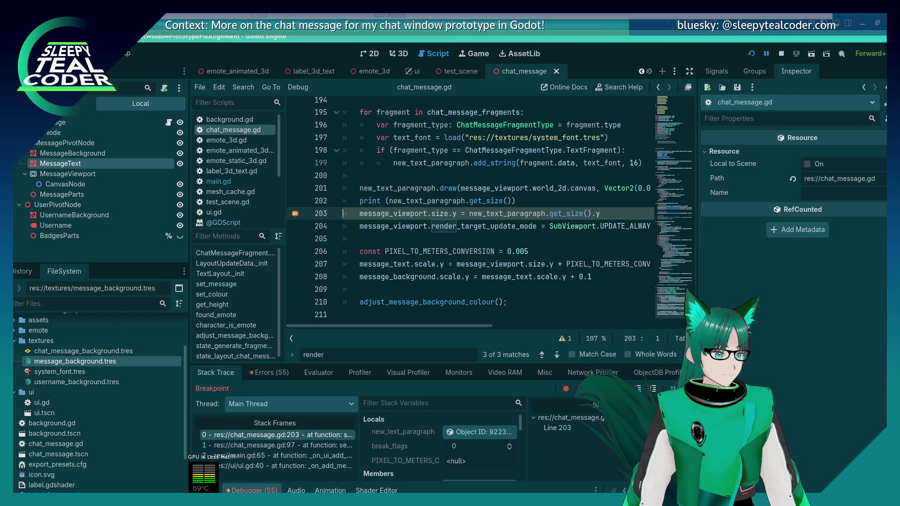
pyautogui.press('F12')
pyautogui.hotkey('alt', 'Tab')
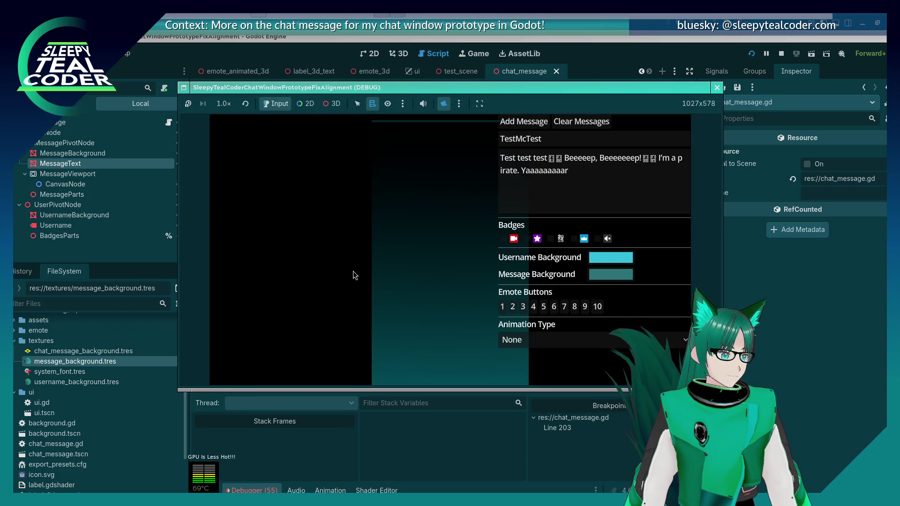
pyautogui.click(344, 106)
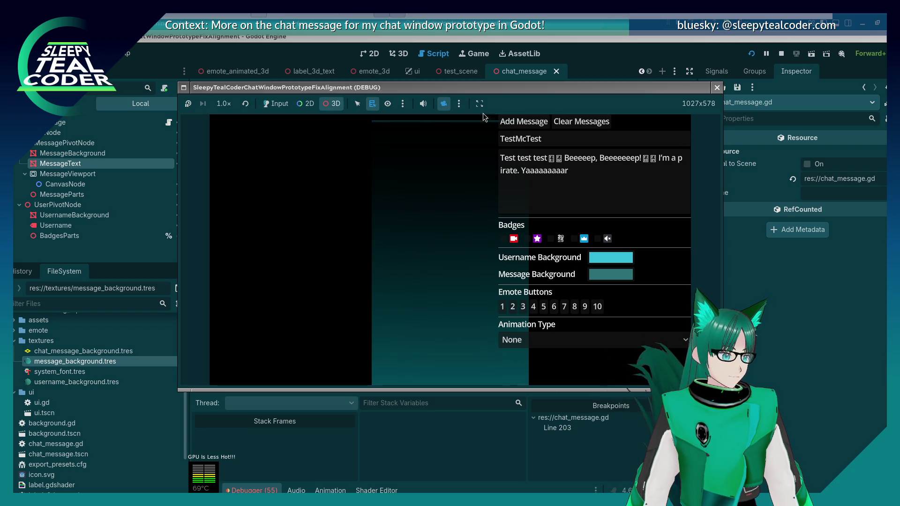
pyautogui.click(443, 104)
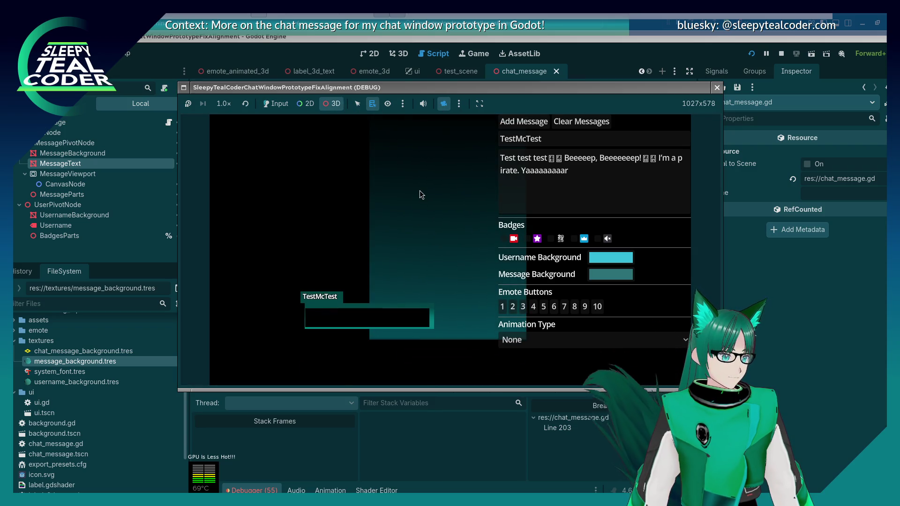
# - Reset the free camera and frame the black TestMcTest message box, then return to the script
pyautogui.scroll(5, 434, 221)
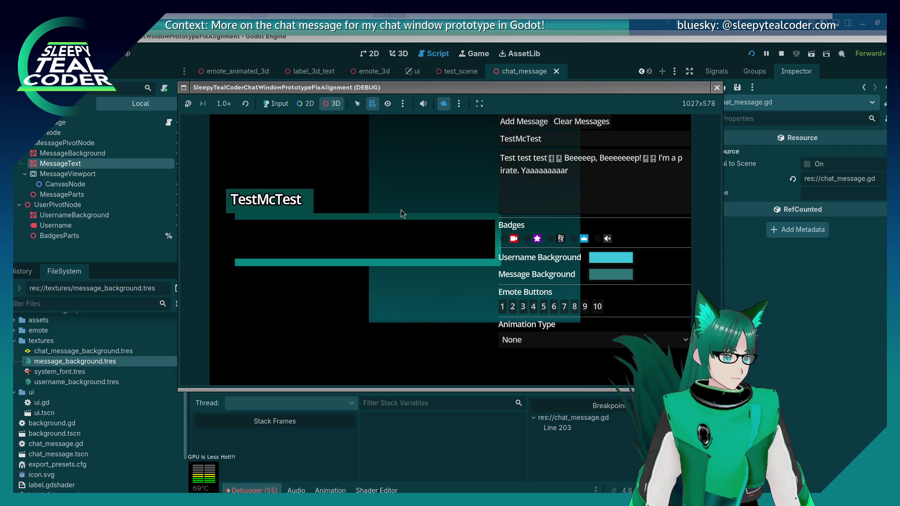
pyautogui.scroll(-2, 401, 210)
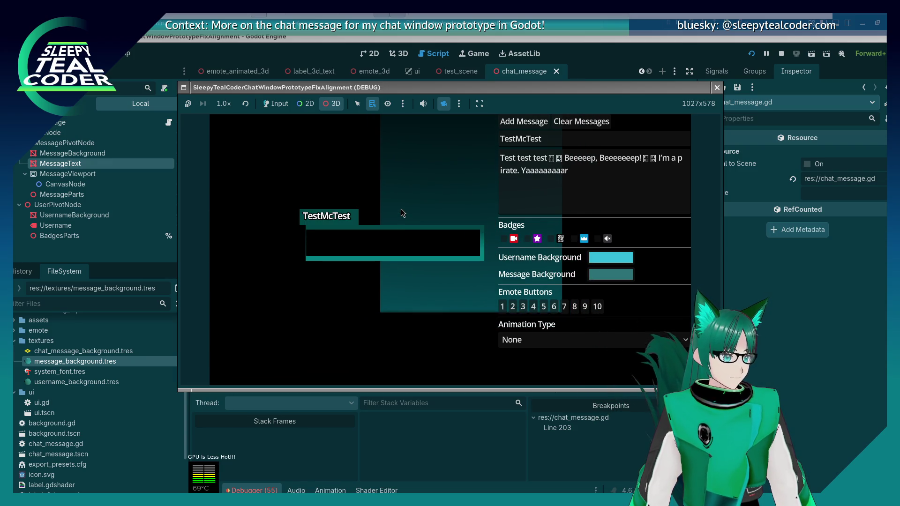
pyautogui.moveTo(401, 209)
pyautogui.mouseDown()
pyautogui.moveTo(420, 209)
pyautogui.moveTo(410, 210)
pyautogui.mouseUp()
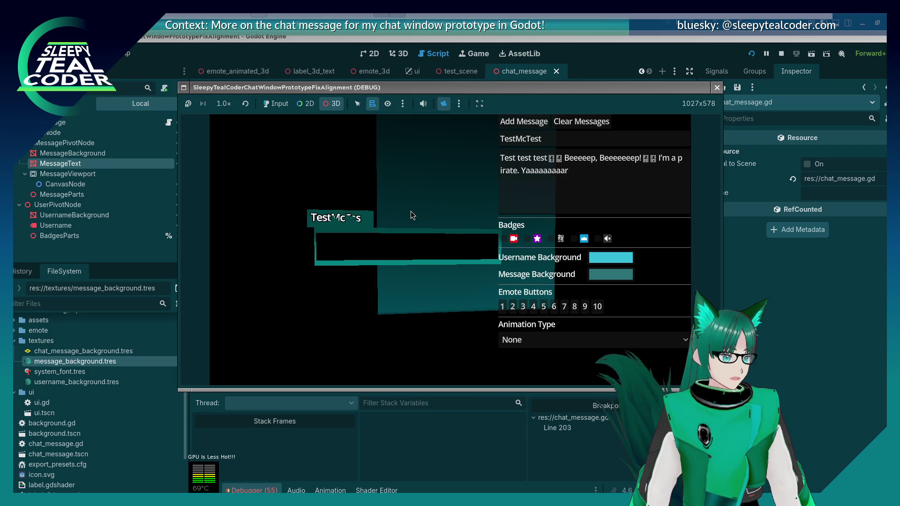
pyautogui.click(459, 104)
pyautogui.click(466, 131)
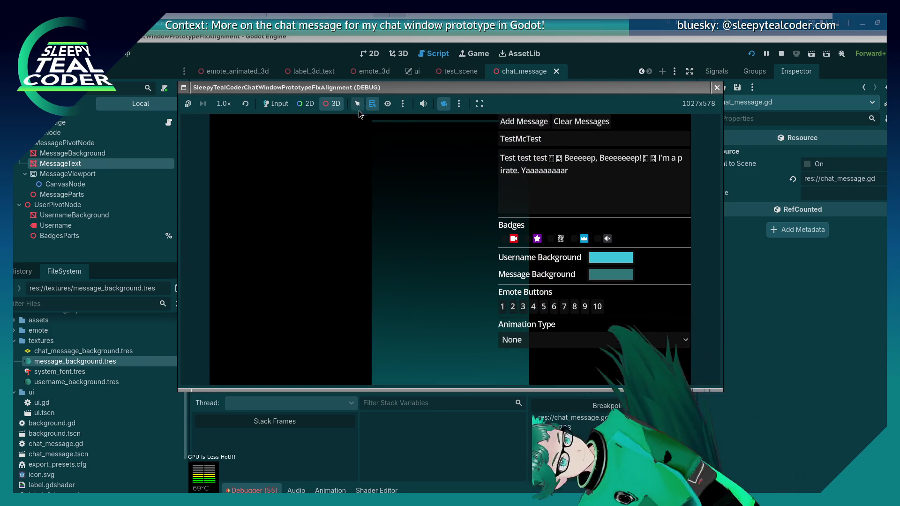
pyautogui.moveTo(370, 261)
pyautogui.mouseDown()
pyautogui.moveTo(412, 140)
pyautogui.moveTo(425, 141)
pyautogui.mouseUp()
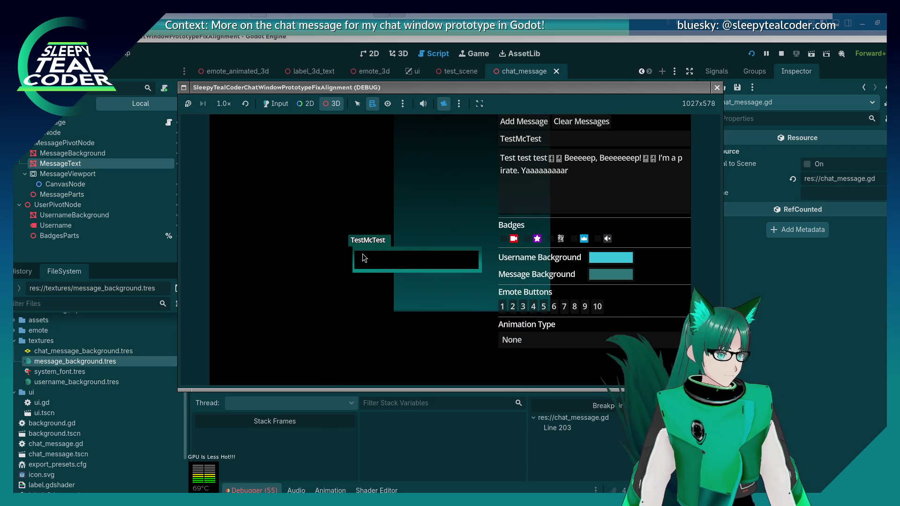
pyautogui.moveTo(362, 254); pyautogui.dragTo(372, 233)
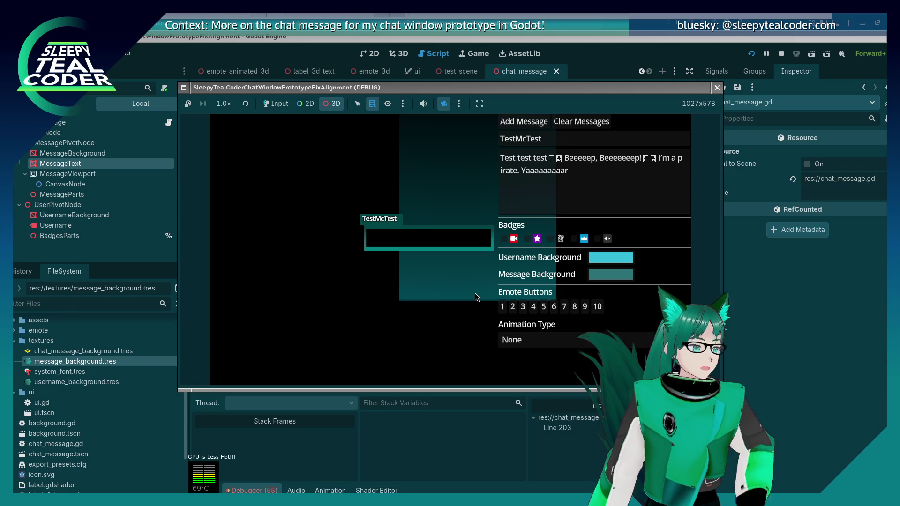
pyautogui.hotkey('alt', 'Tab')
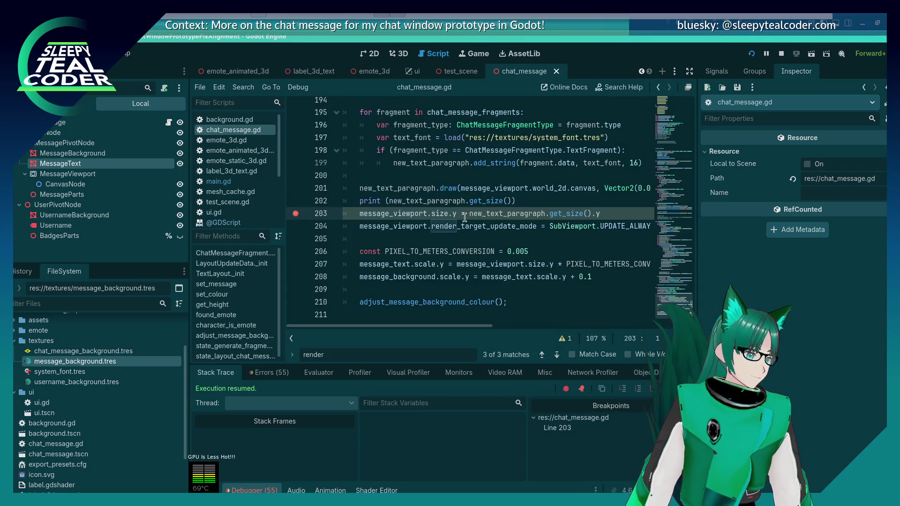
pyautogui.click(586, 189)
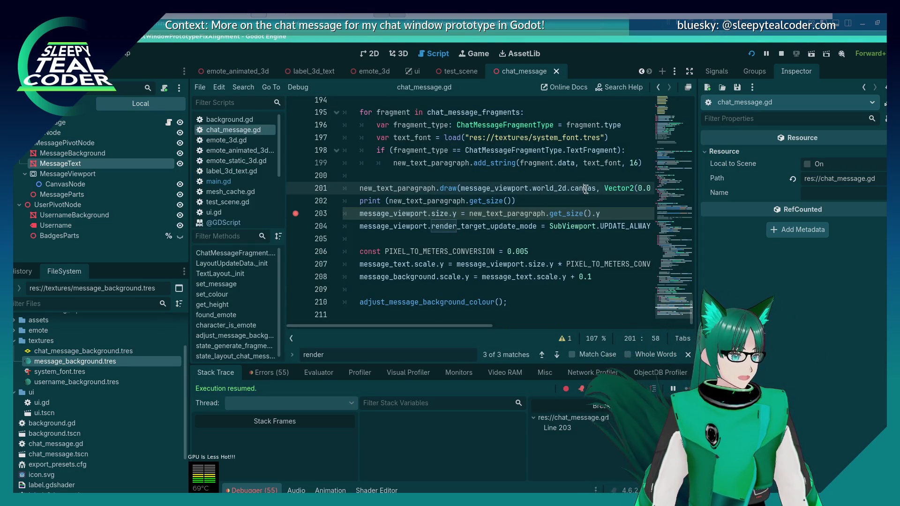
# - Replace message_viewport.world_2d.canvas on line 201 with canvas_node.get_canvas_item(), save, and relaunch the game
pyautogui.moveTo(596, 188); pyautogui.dragTo(461, 188)
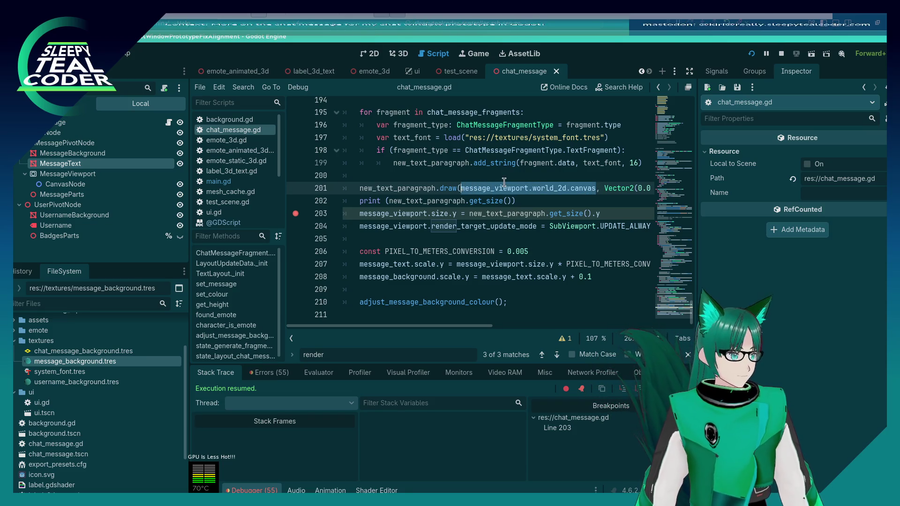
pyautogui.write('canvas_')
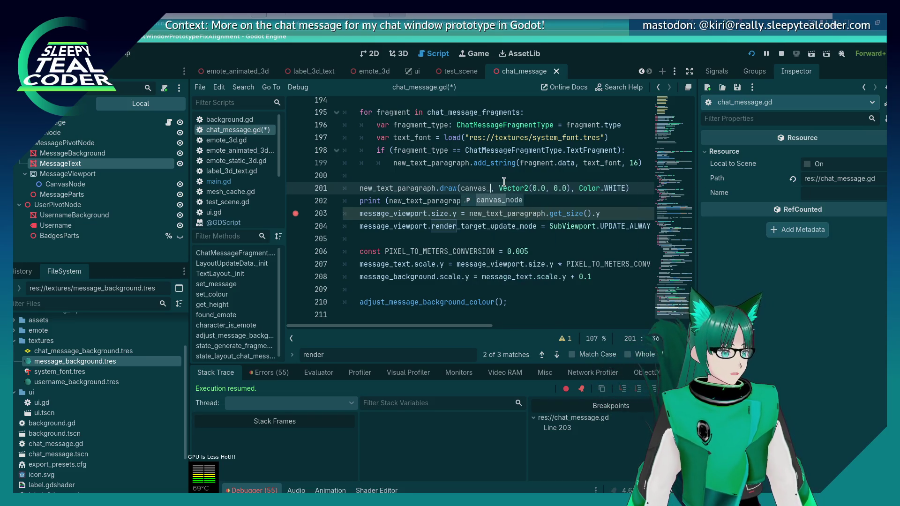
pyautogui.write('node.get_can')
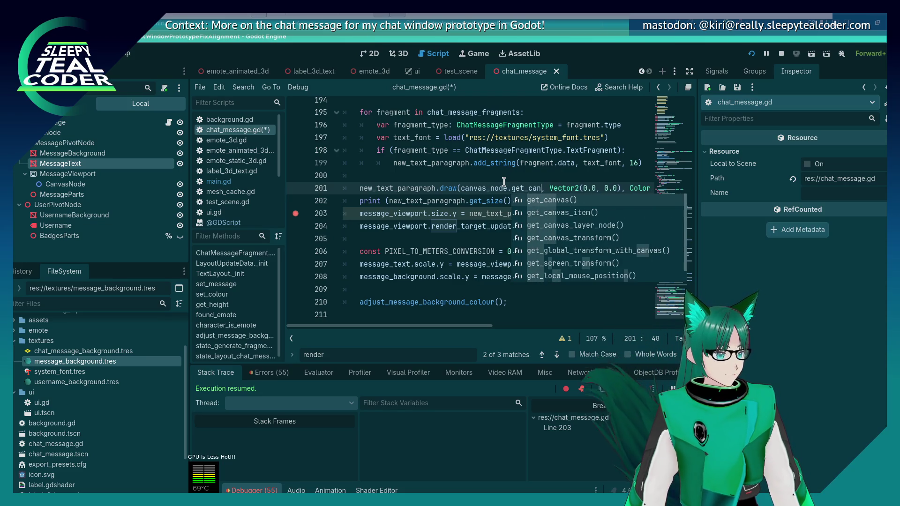
pyautogui.write('vas_')
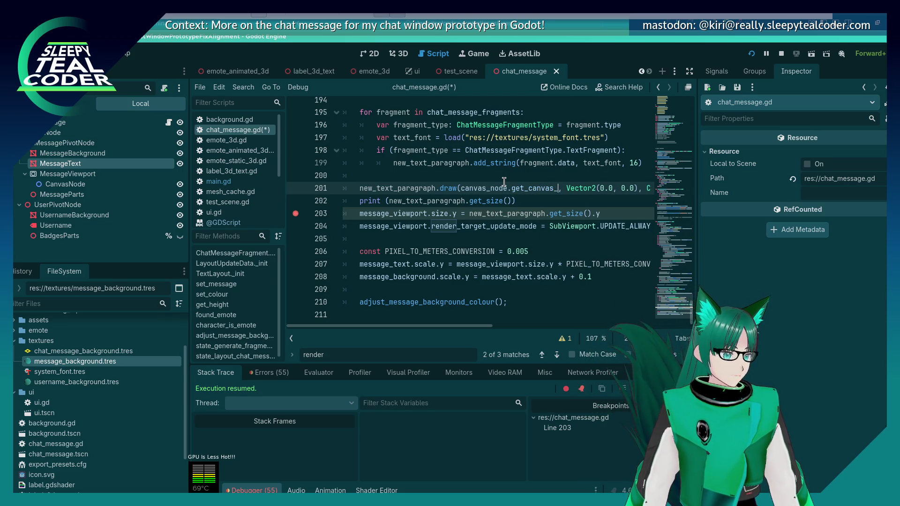
pyautogui.write('item()')
pyautogui.hotkey('ctrl', 's')
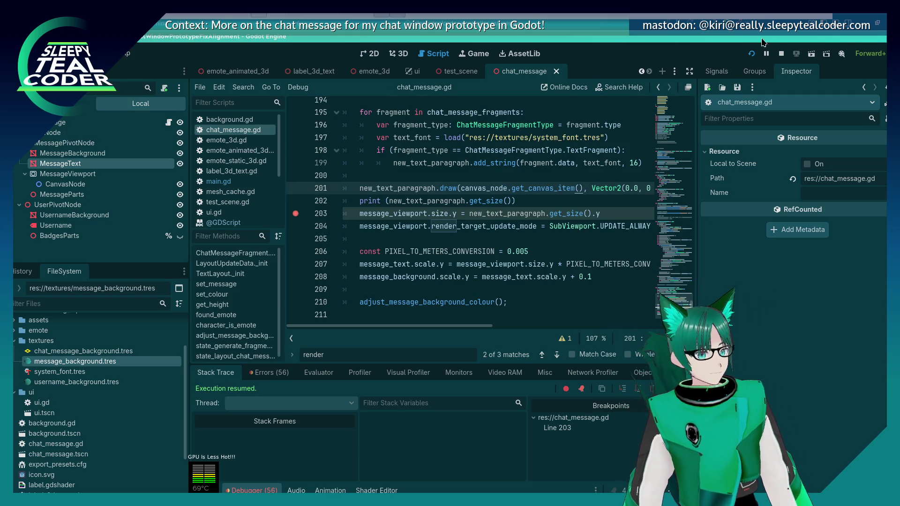
pyautogui.click(751, 54)
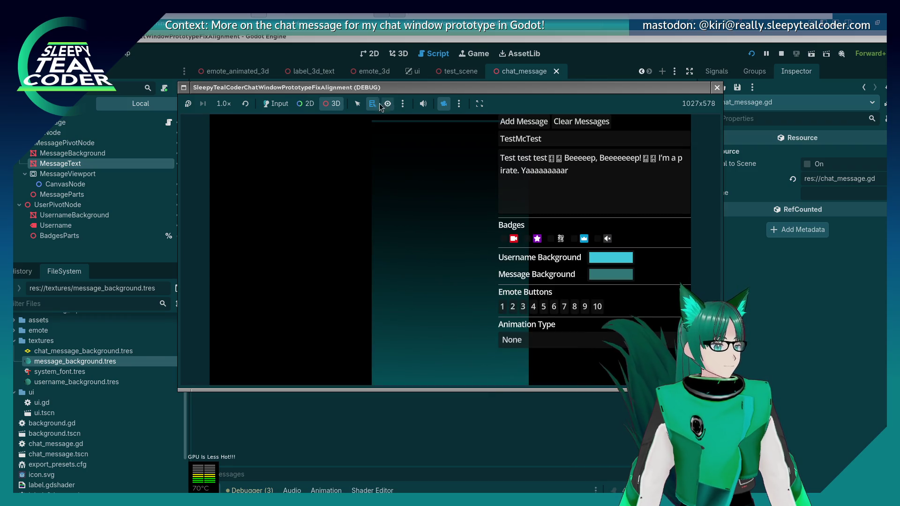
# - Add a test chat message, resume past the breakpoint, and override the camera to see its text rendered
pyautogui.click(547, 131)
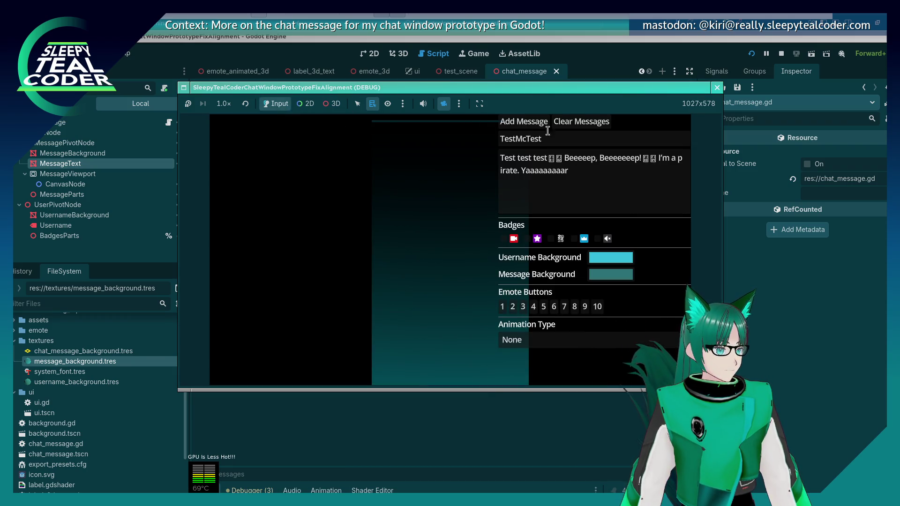
pyautogui.click(515, 121)
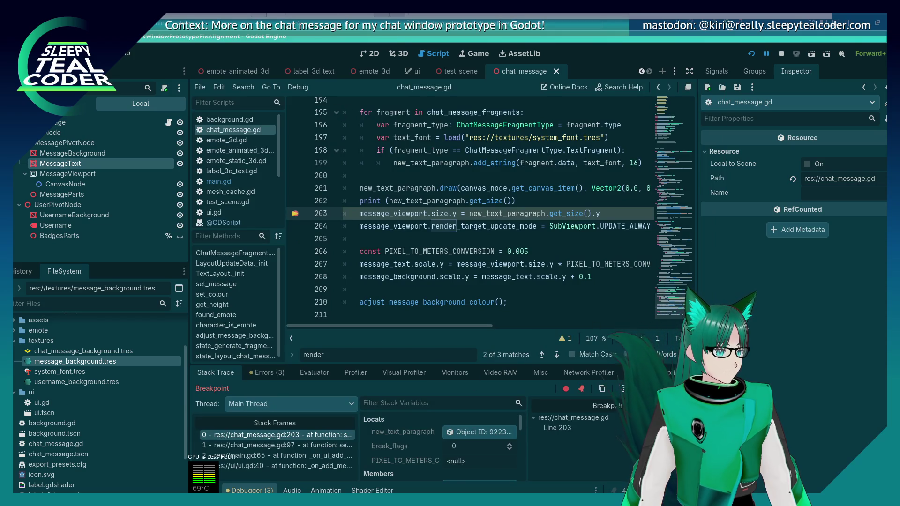
pyautogui.press('F12')
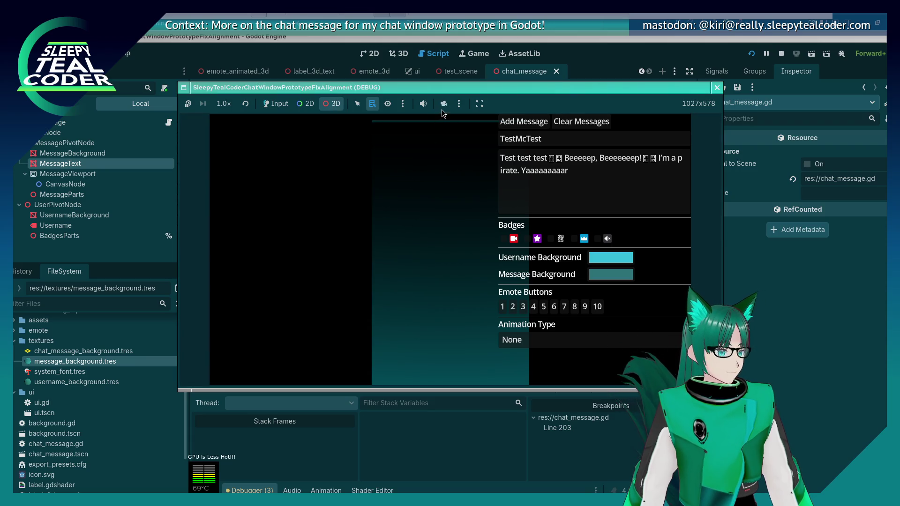
pyautogui.click(444, 105)
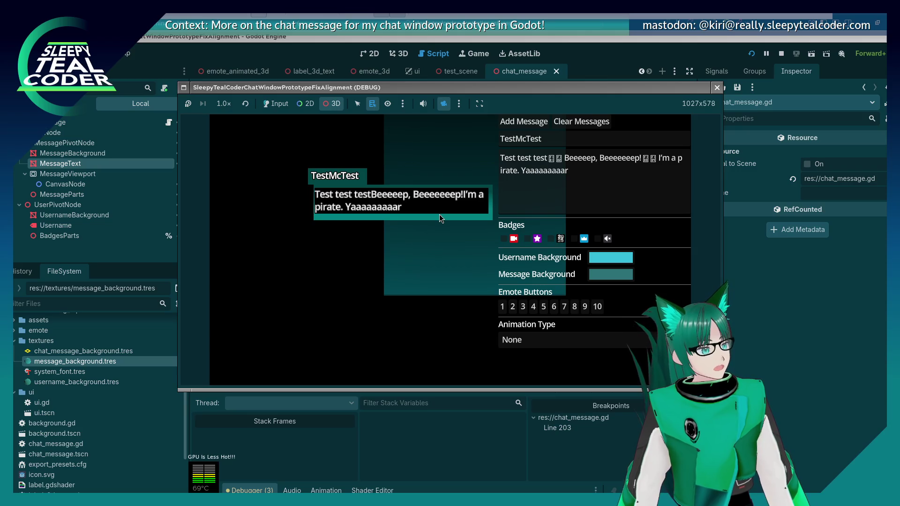
pyautogui.click(145, 167)
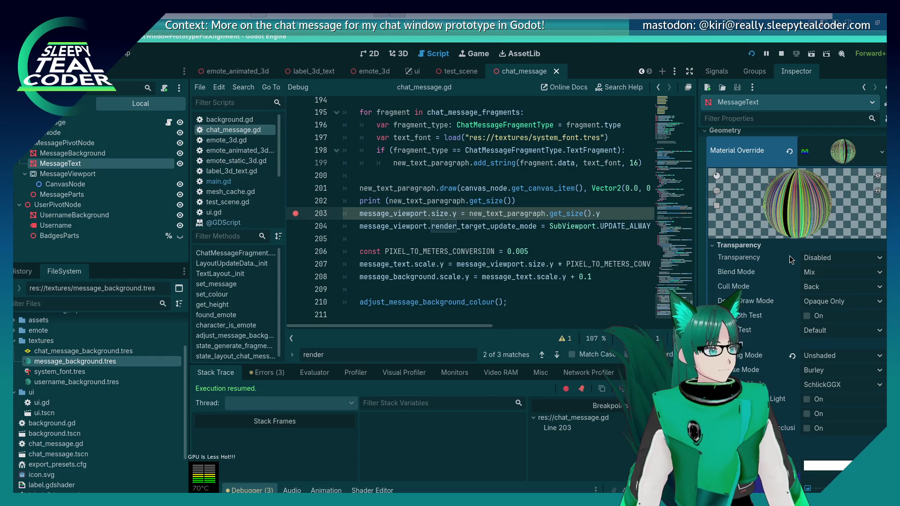
# - Set the MessageText material's Transparency to Alpha and relaunch the game
pyautogui.click(810, 259)
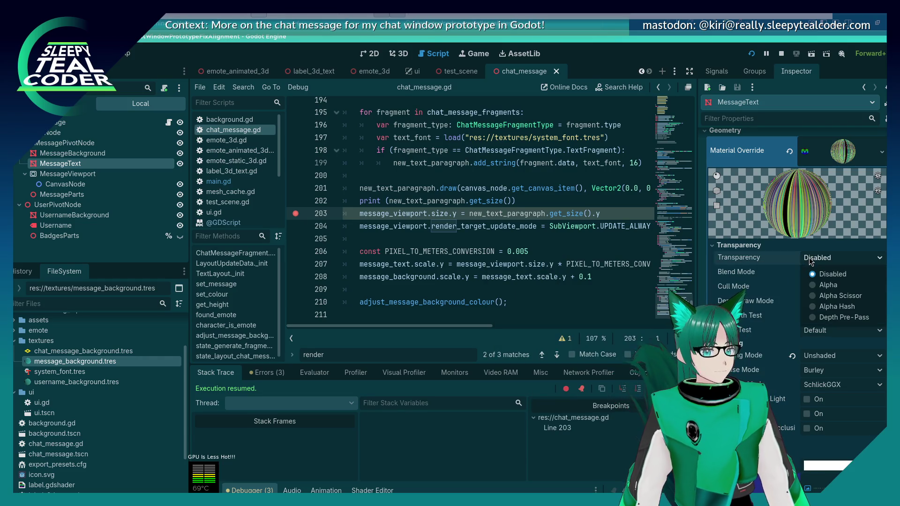
pyautogui.click(828, 285)
pyautogui.hotkey('alt', 'Tab')
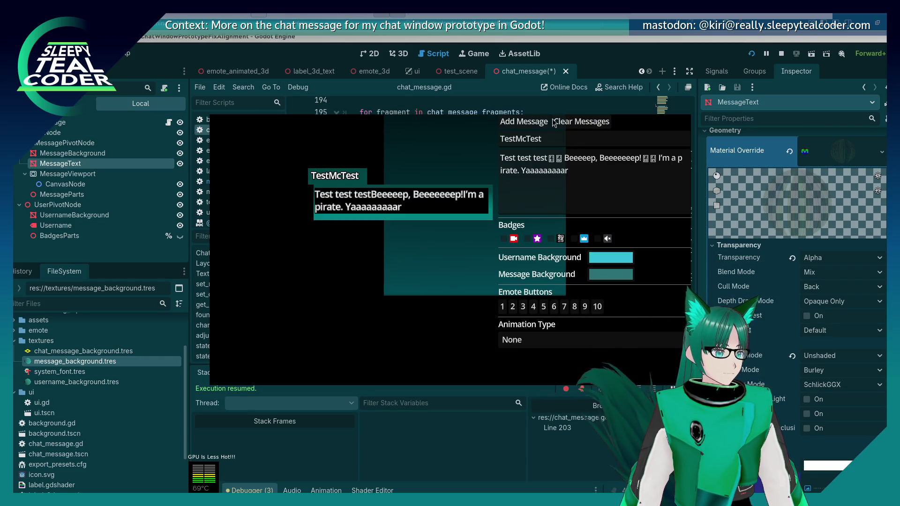
pyautogui.click(752, 53)
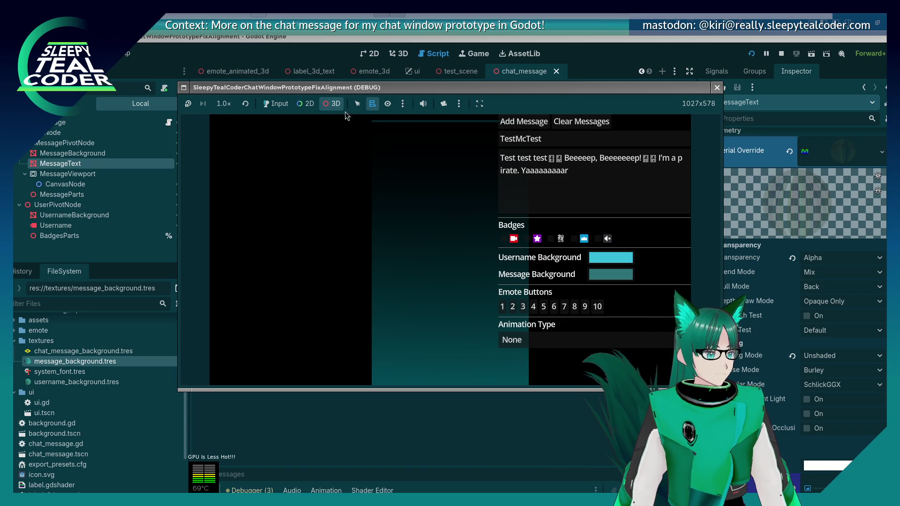
pyautogui.click(524, 121)
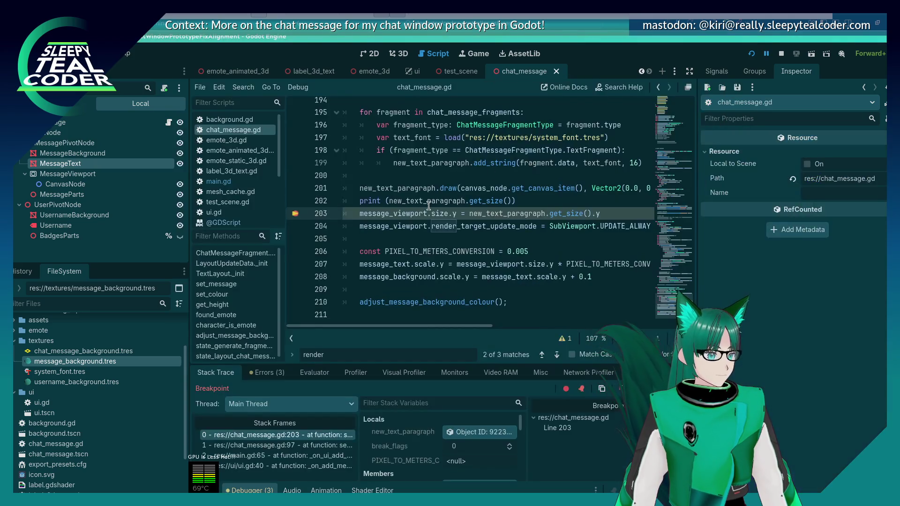
pyautogui.press('F12')
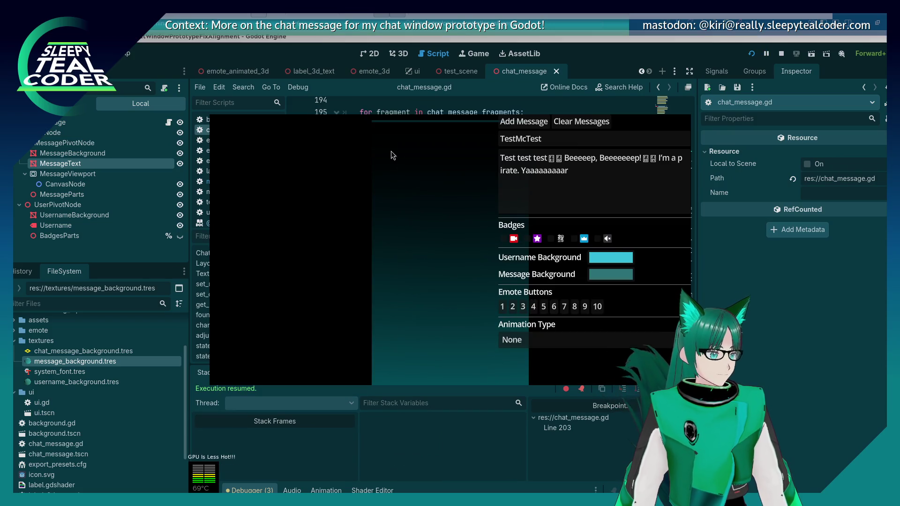
pyautogui.hotkey('alt', 'Tab')
pyautogui.hotkey('alt', 'Tab')
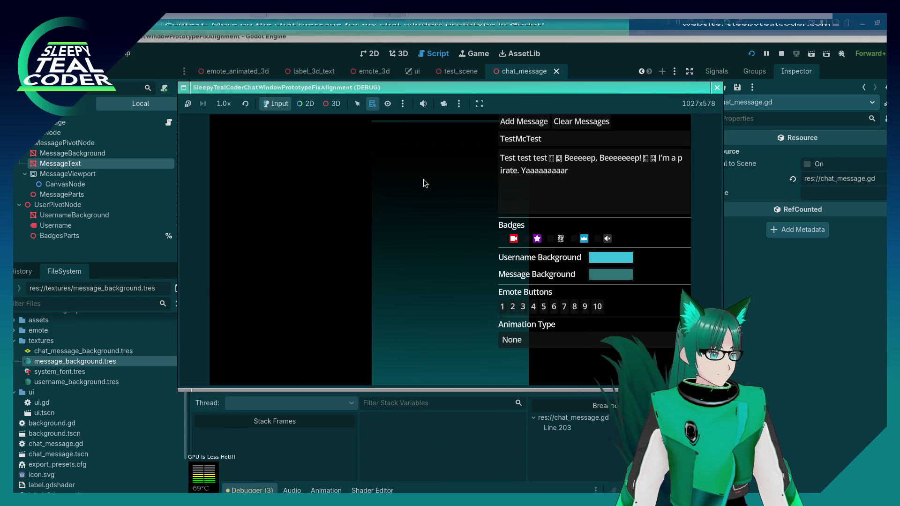
pyautogui.click(334, 104)
pyautogui.click(443, 103)
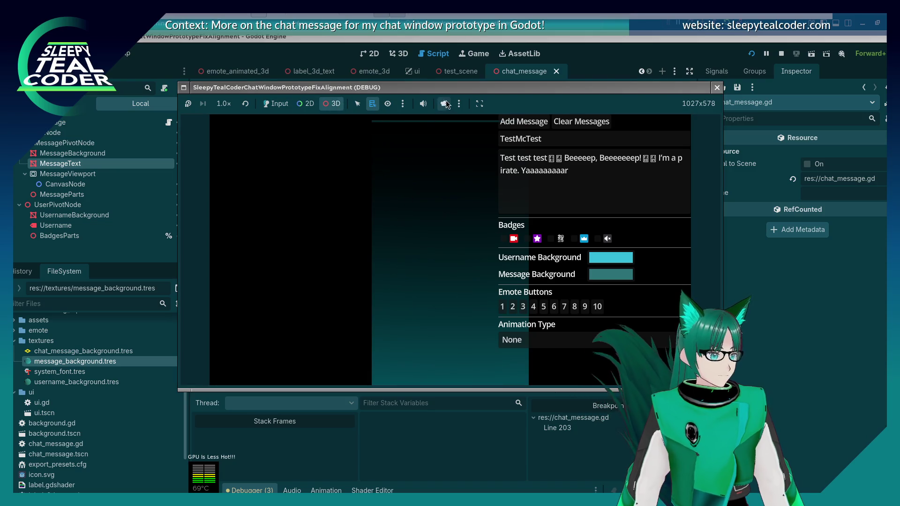
pyautogui.scroll(4, 422, 160)
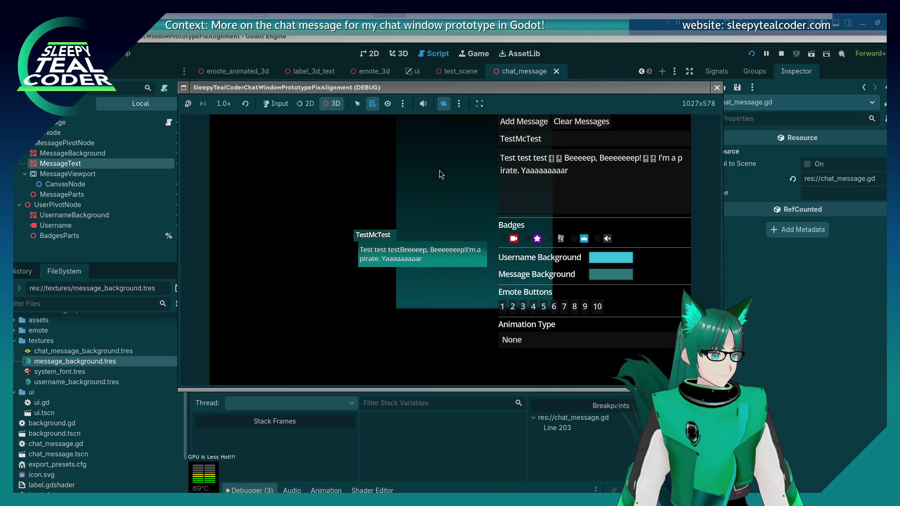
pyautogui.scroll(2, 387, 245)
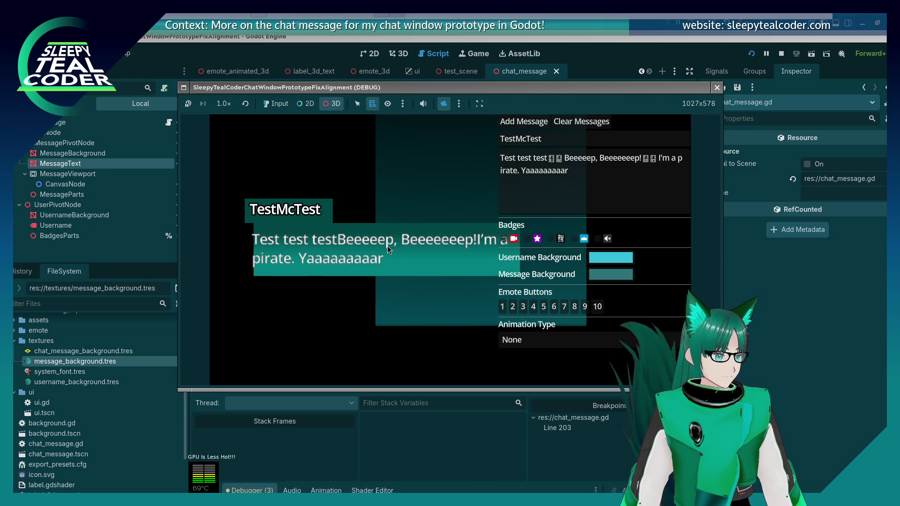
pyautogui.scroll(2, 353, 239)
pyautogui.moveTo(354, 239); pyautogui.dragTo(367, 235)
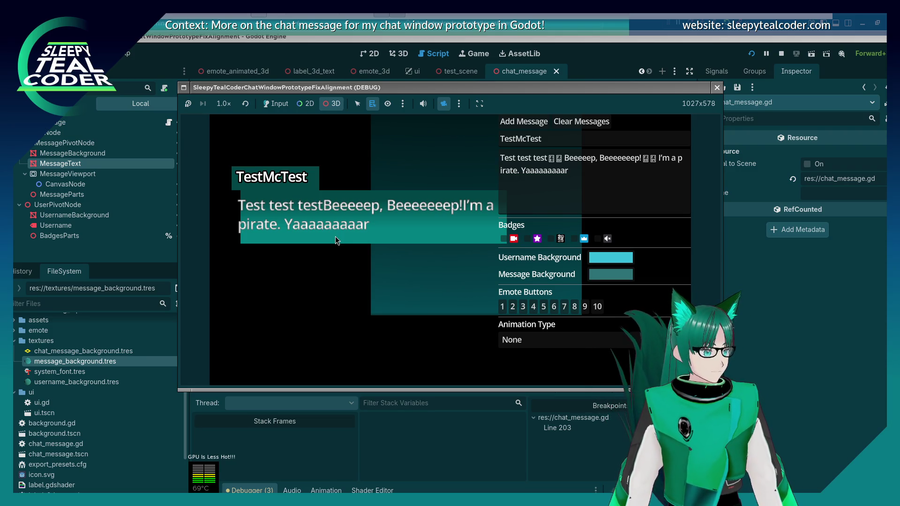
pyautogui.moveTo(383, 228)
pyautogui.mouseDown()
pyautogui.moveTo(440, 235)
pyautogui.moveTo(402, 258)
pyautogui.moveTo(434, 258)
pyautogui.moveTo(296, 259)
pyautogui.moveTo(338, 254)
pyautogui.mouseUp()
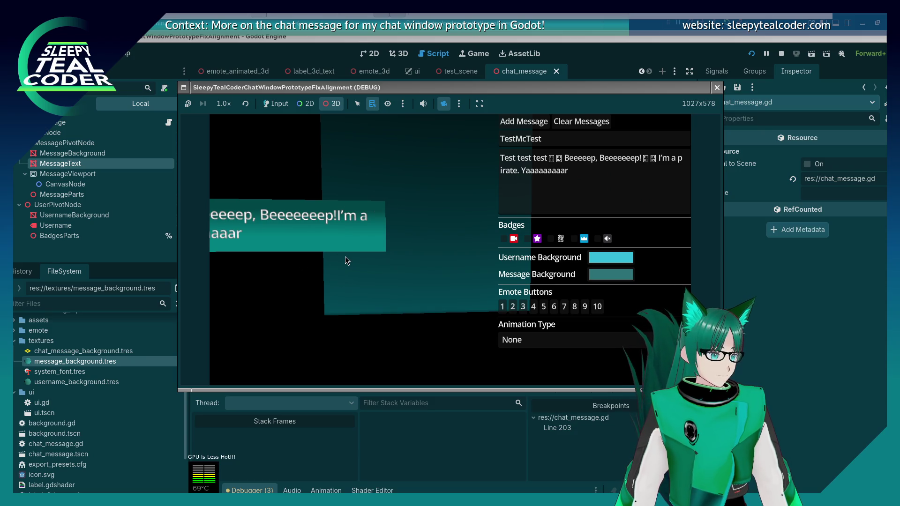
pyautogui.click(457, 103)
pyautogui.click(466, 128)
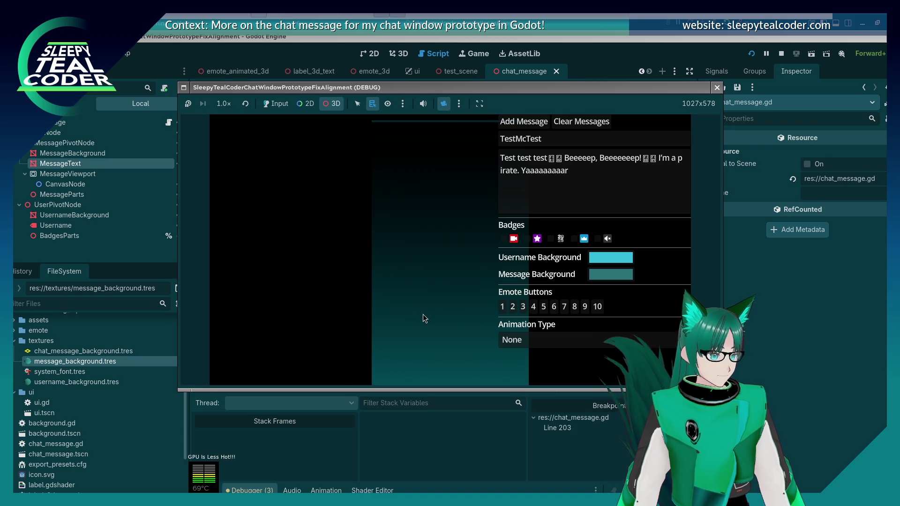
pyautogui.scroll(-3, 422, 314)
pyautogui.moveTo(426, 168); pyautogui.dragTo(463, 168)
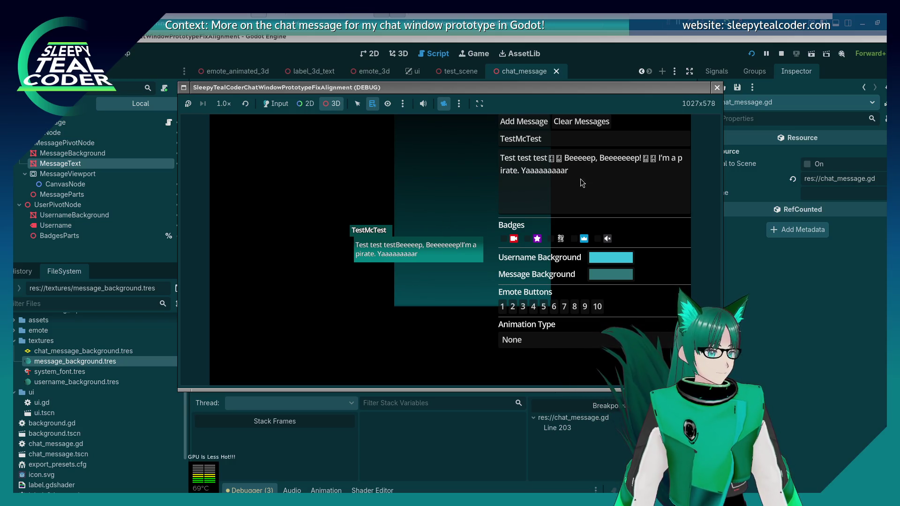
pyautogui.click(275, 104)
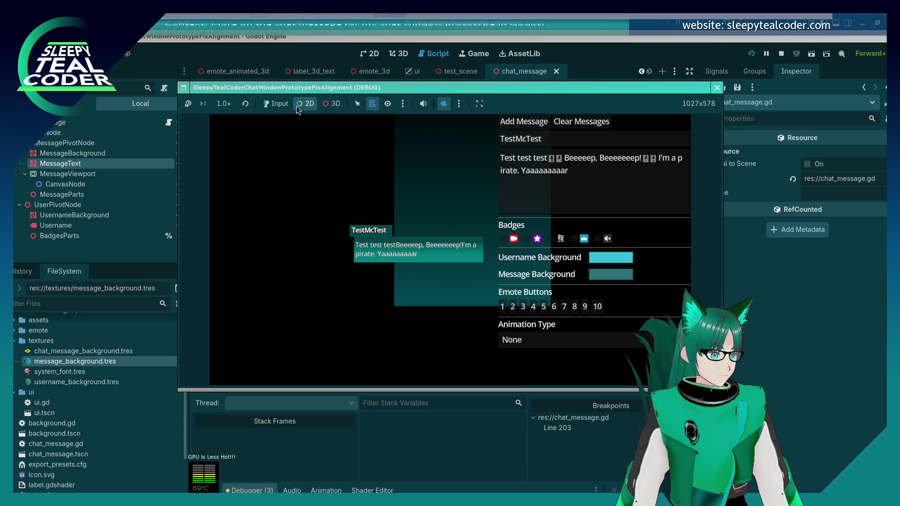
pyautogui.click(614, 189)
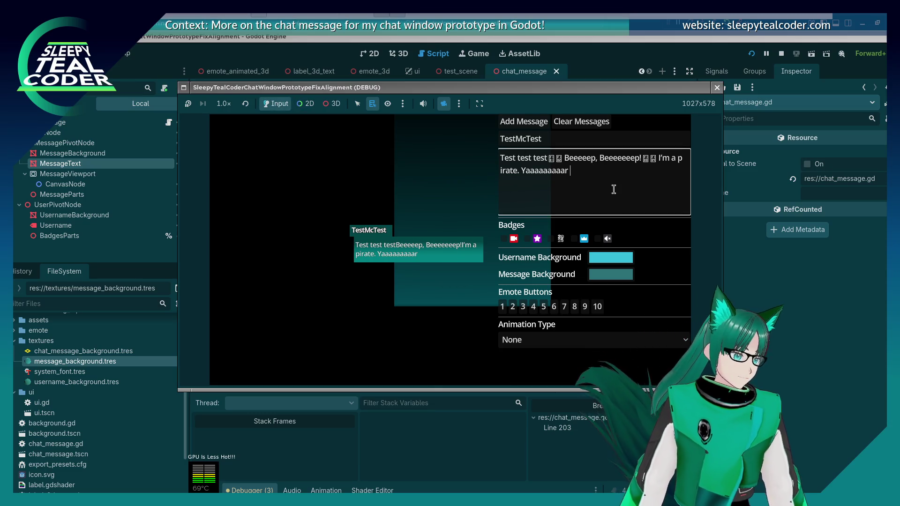
pyautogui.write('rrr ')
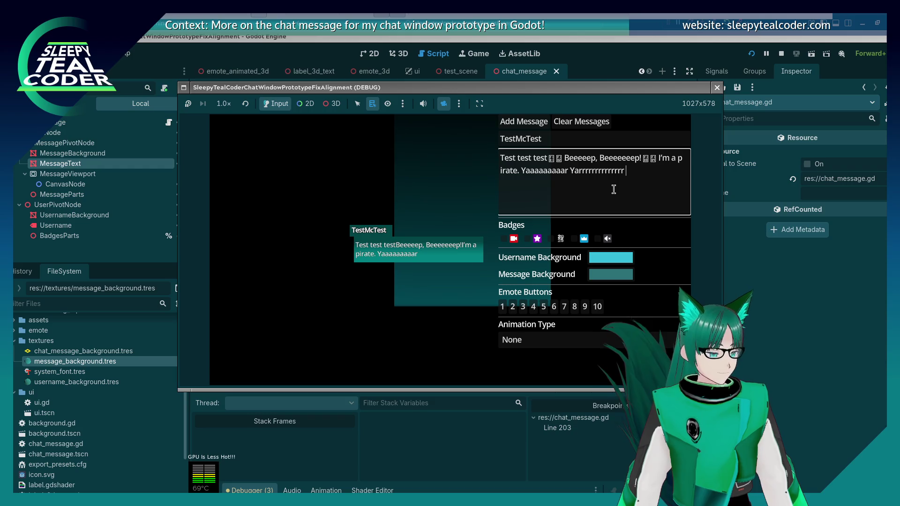
pyautogui.write('1234567890')
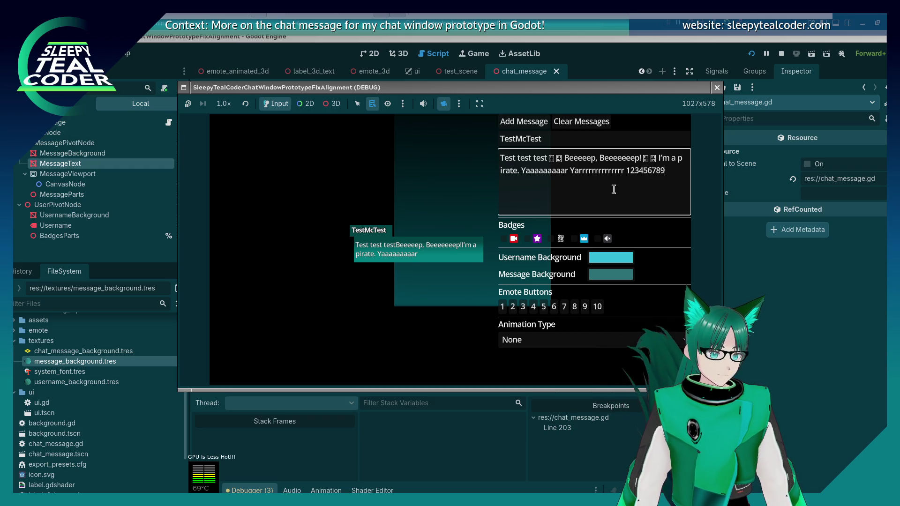
pyautogui.write('Aa')
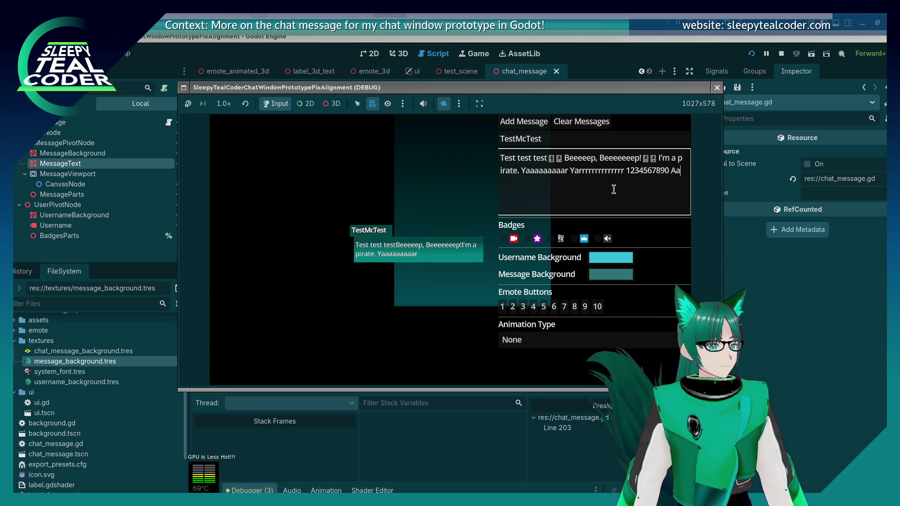
pyautogui.write('aaaaaaaaaaaaaaaaaaaaaaaaaaaaaaa')
pyautogui.click(533, 122)
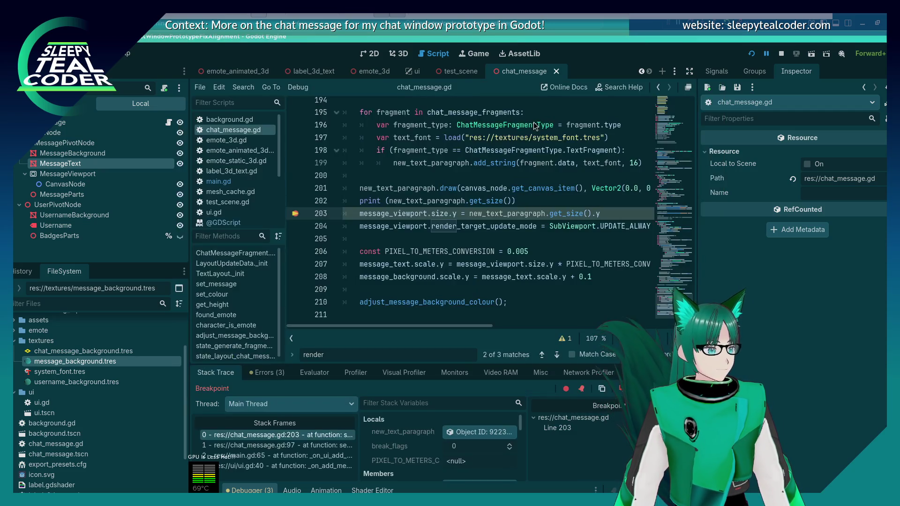
pyautogui.press('F12')
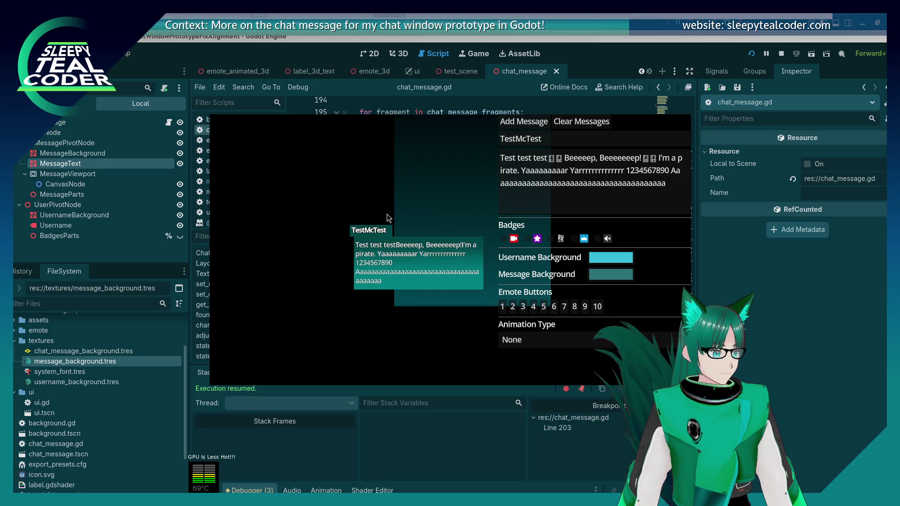
pyautogui.click(101, 205)
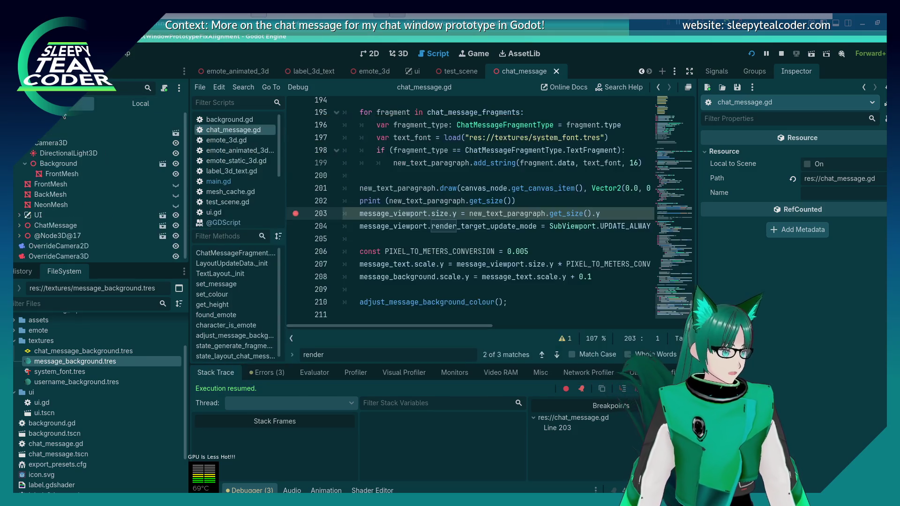
pyautogui.click(52, 235)
pyautogui.click(19, 231)
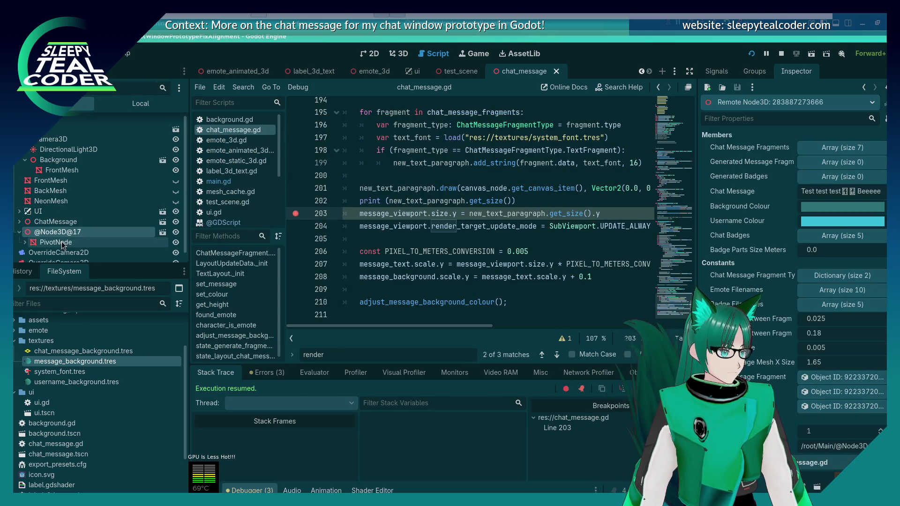
pyautogui.hotkey('alt', 'Tab')
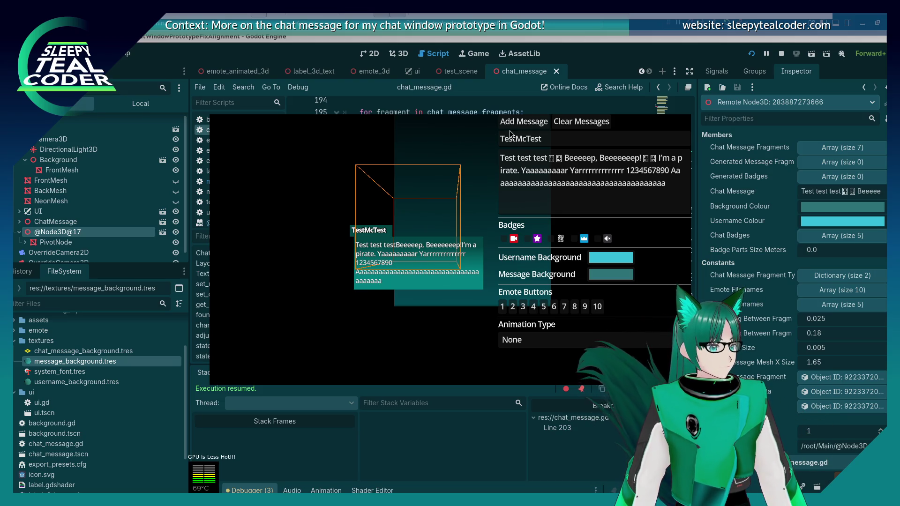
pyautogui.click(662, 194)
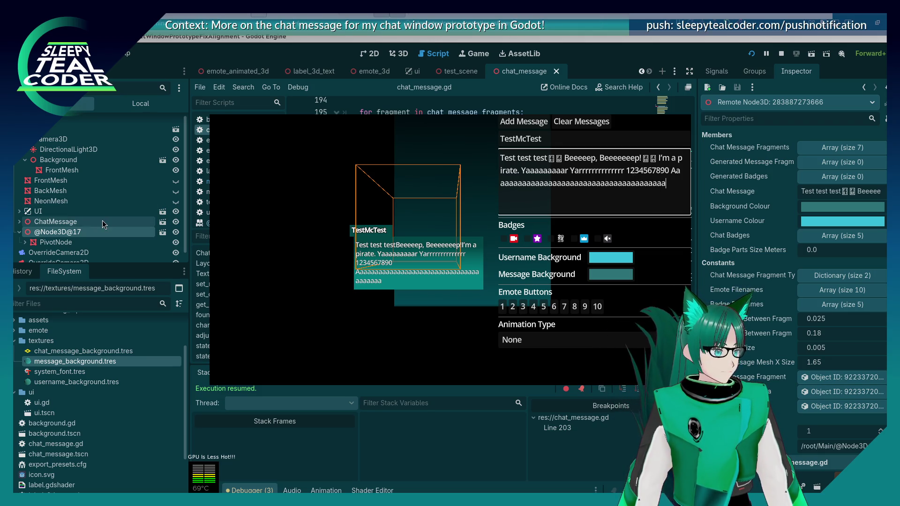
pyautogui.click(176, 231)
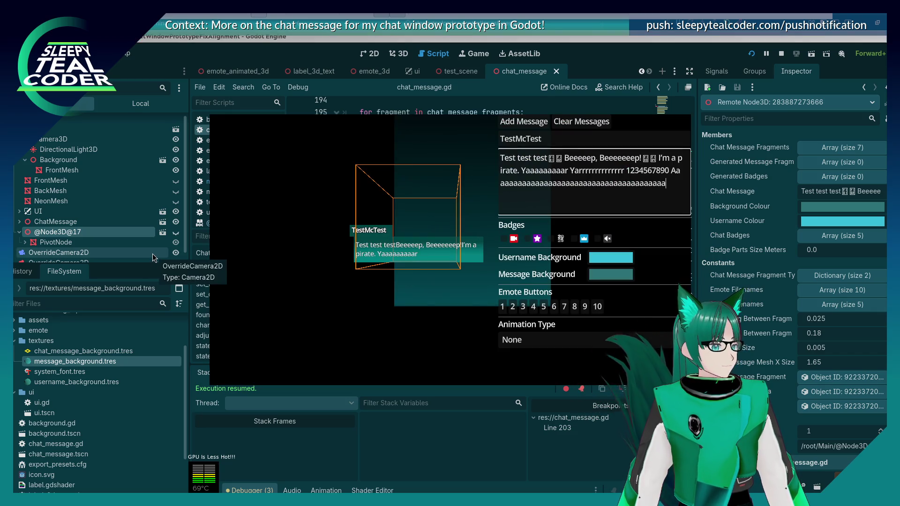
pyautogui.click(81, 253)
pyautogui.hotkey('alt', 'Tab')
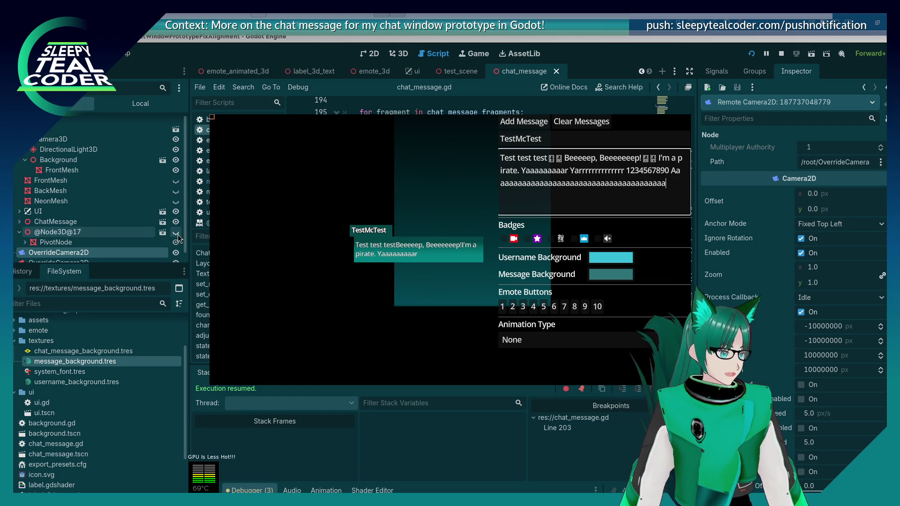
pyautogui.click(176, 233)
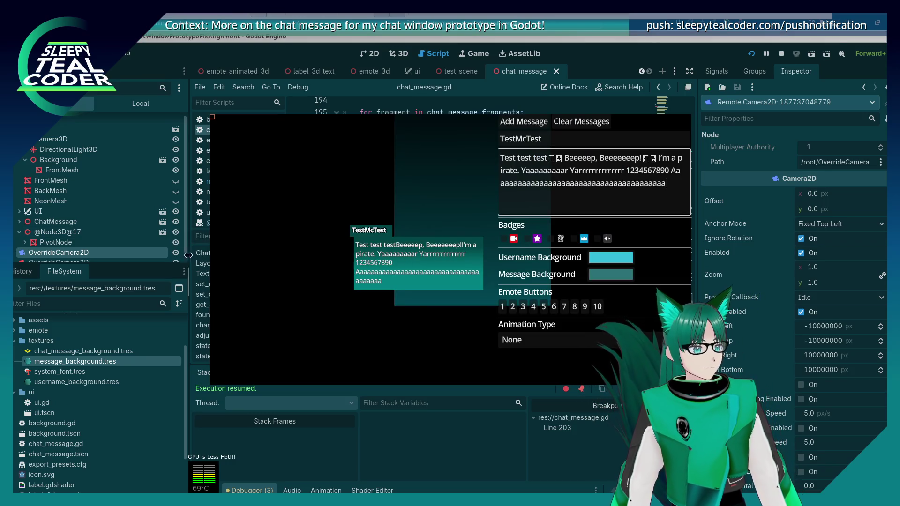
pyautogui.click(177, 222)
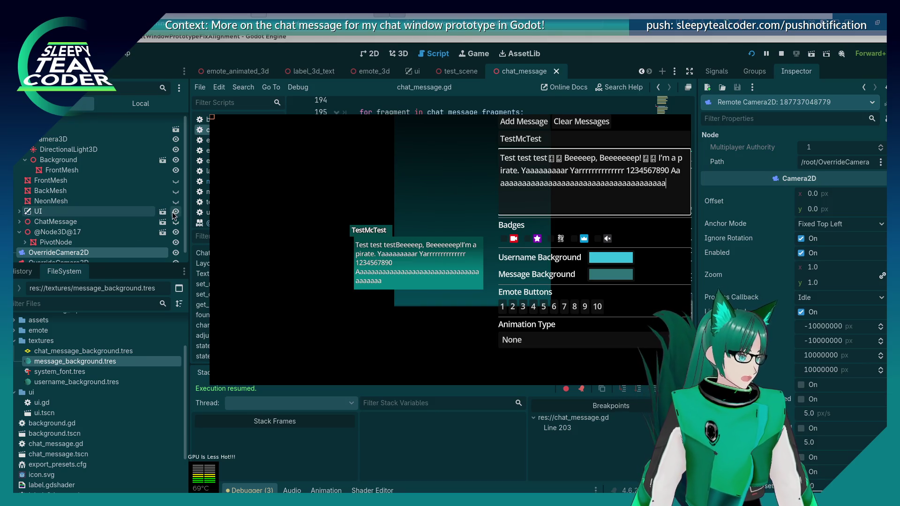
pyautogui.click(175, 238)
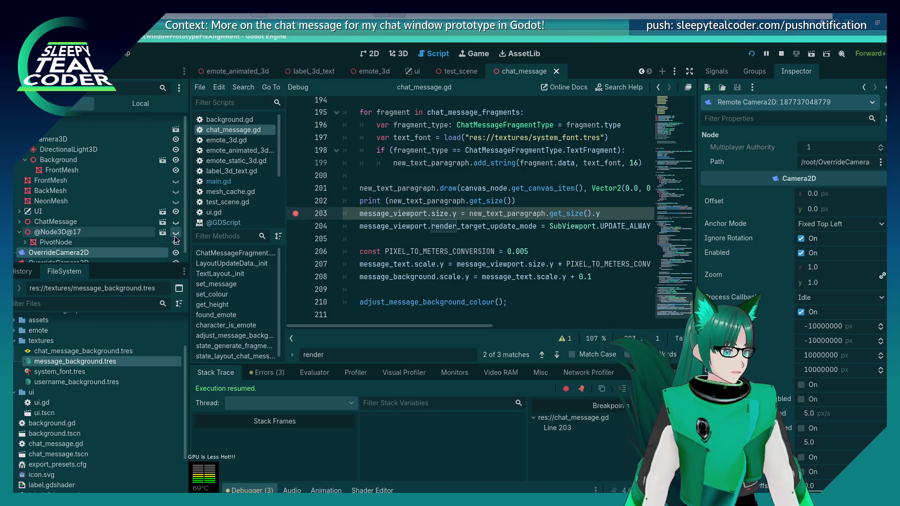
# - Change SubViewport.UPDATE_ALWAYS to UPDATE_ONCE on line 204
pyautogui.click(648, 226)
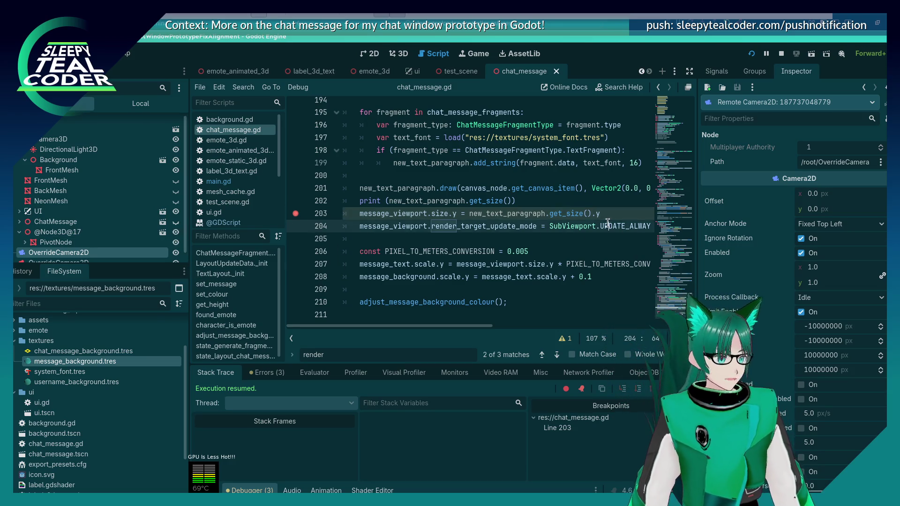
pyautogui.hotkey('ctrl', 'shift', 'Left')
pyautogui.hotkey('ctrl', 'shift', 'Left')
pyautogui.press('BackSpace')
pyautogui.write('.UPDATE_ONC')
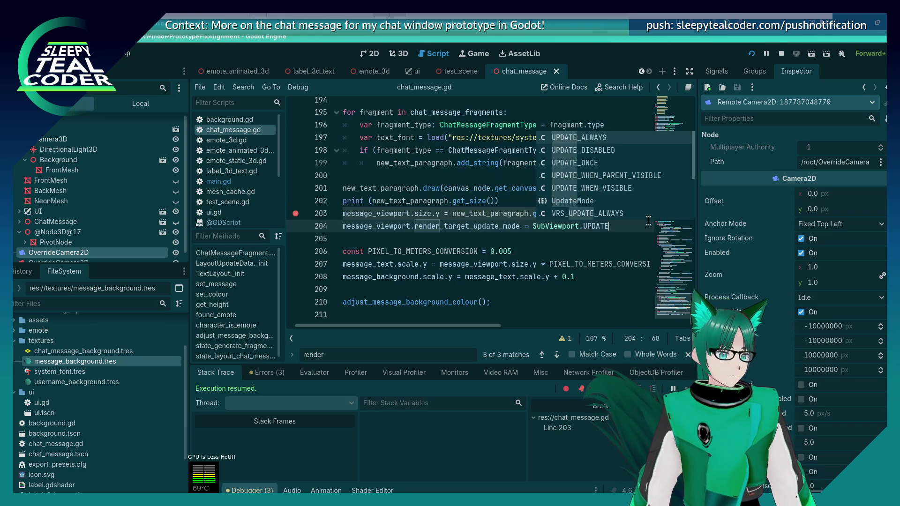
pyautogui.press('Return')
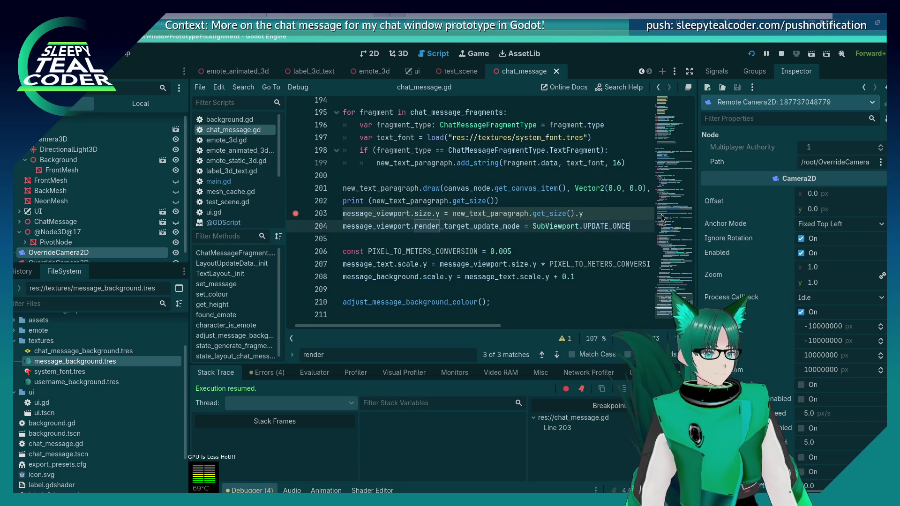
# - Relaunch the game, add a test chat message, and bring the game window to the front
pyautogui.click(749, 59)
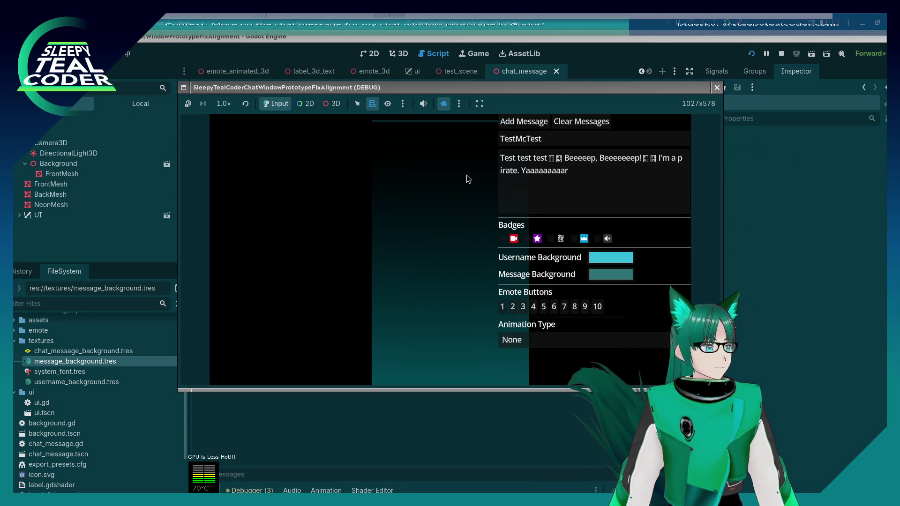
pyautogui.click(819, 260)
pyautogui.hotkey('alt', 'Tab')
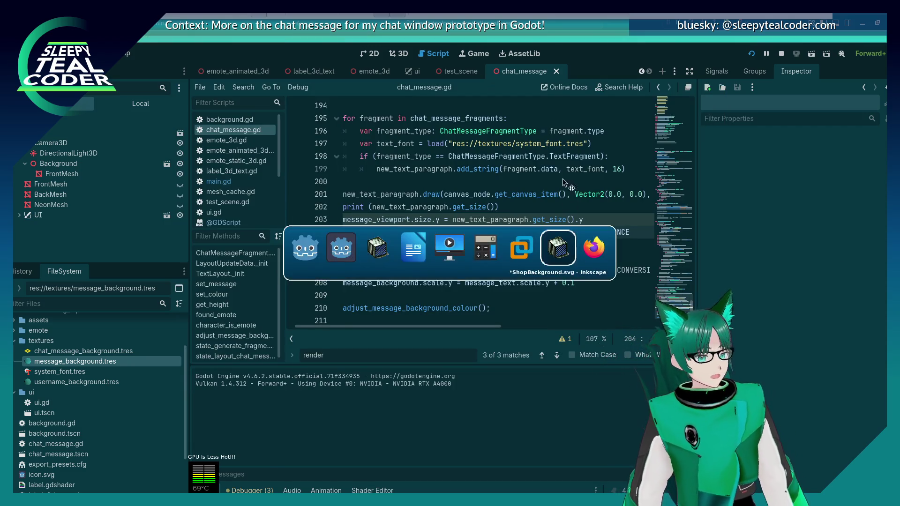
pyautogui.hotkey('alt', 'Tab')
pyautogui.hotkey('alt', 'Tab')
pyautogui.hotkey('alt', 'Tab')
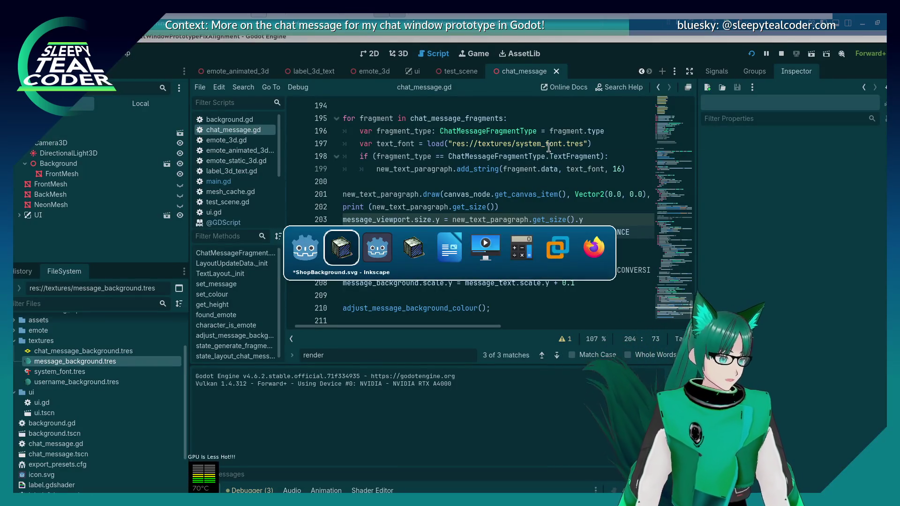
pyautogui.click(533, 122)
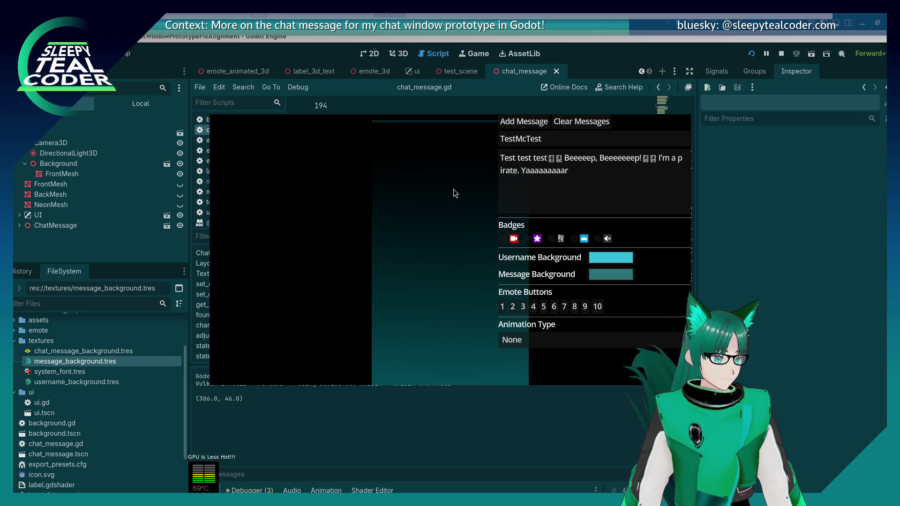
pyautogui.hotkey('alt', 'Tab')
pyautogui.hotkey('alt', 'Tab')
pyautogui.hotkey('alt', 'shift', 'Tab')
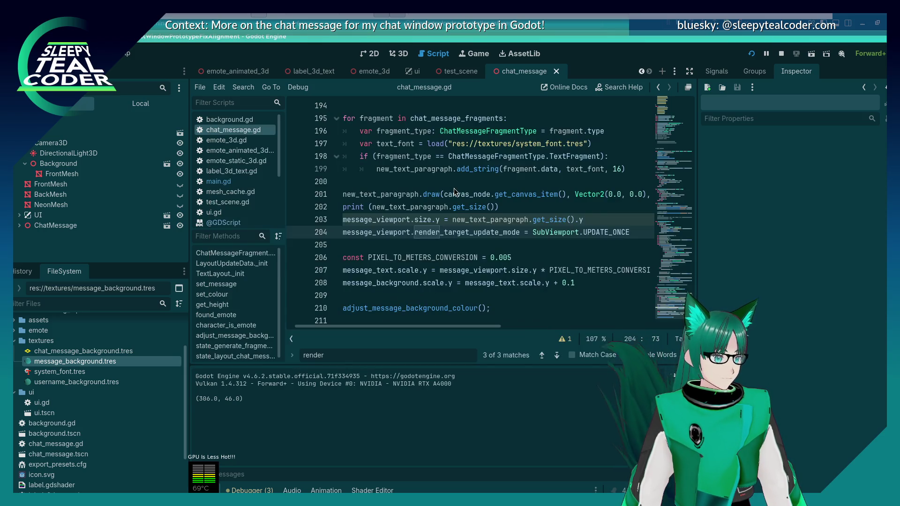
pyautogui.hotkey('alt', 'Tab')
pyautogui.hotkey('alt', 'Tab')
pyautogui.hotkey('alt', 'shift', 'Tab')
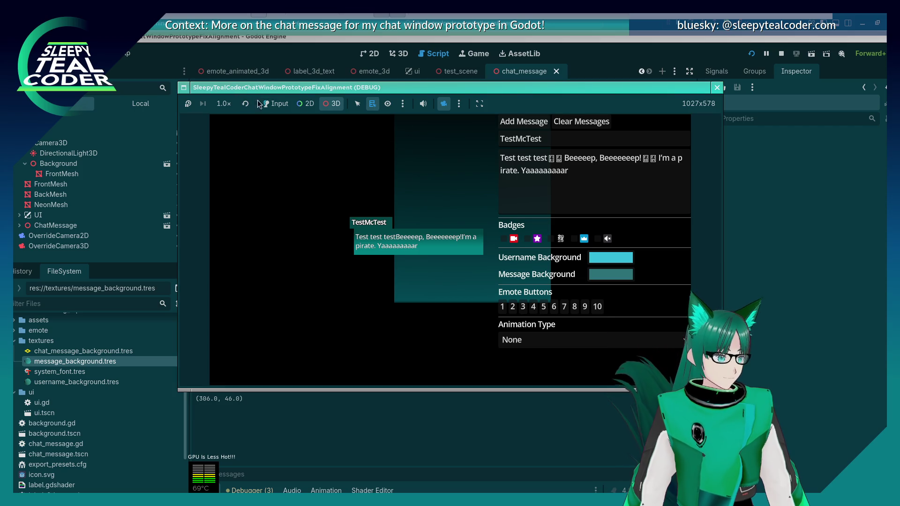
pyautogui.click(580, 172)
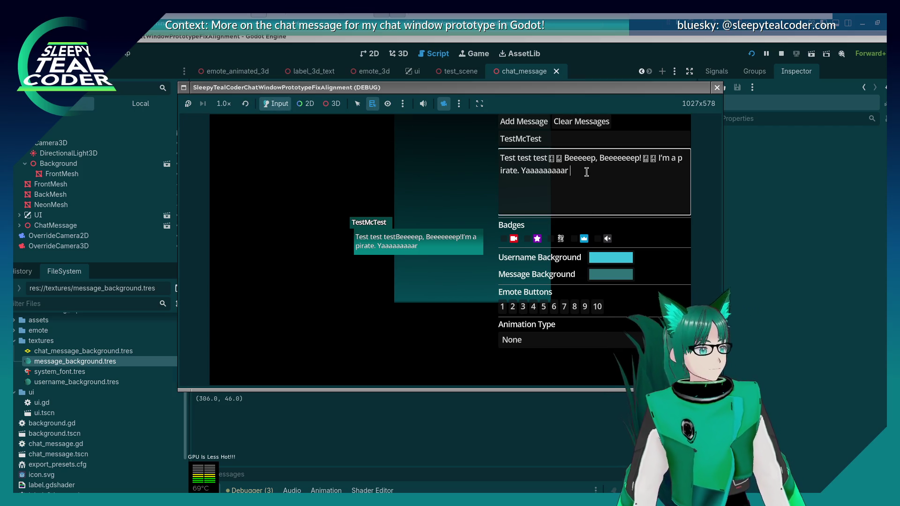
pyautogui.write('Yaaaaaaaaaarrr ')
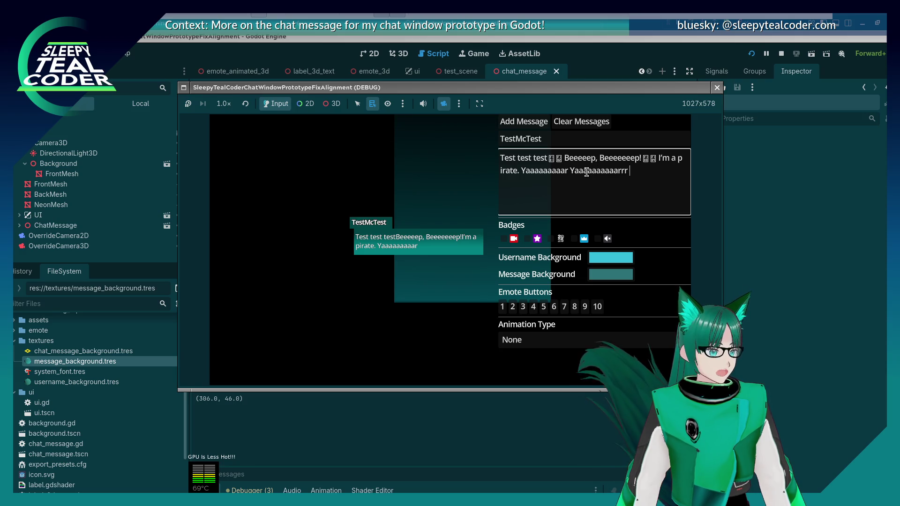
pyautogui.write('Yaaaarrrrrrrr 123454')
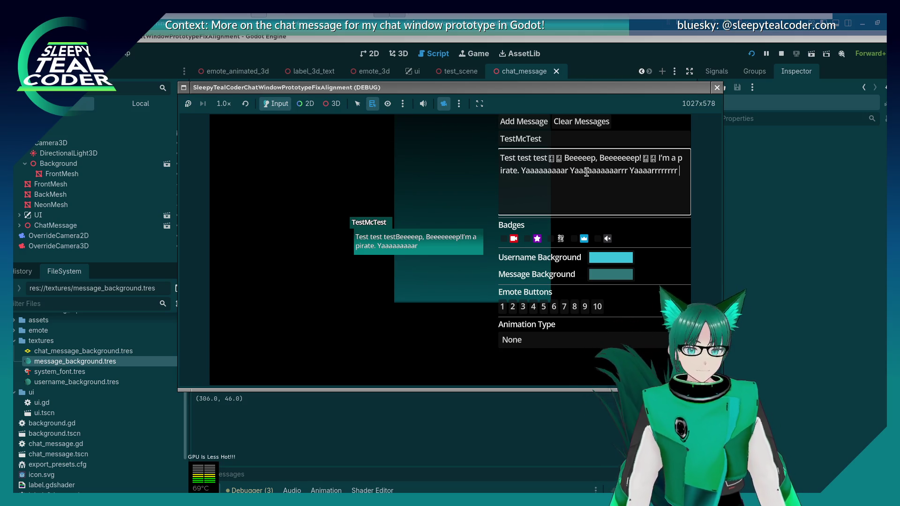
pyautogui.press('BackSpace')
pyautogui.write('67890!!')
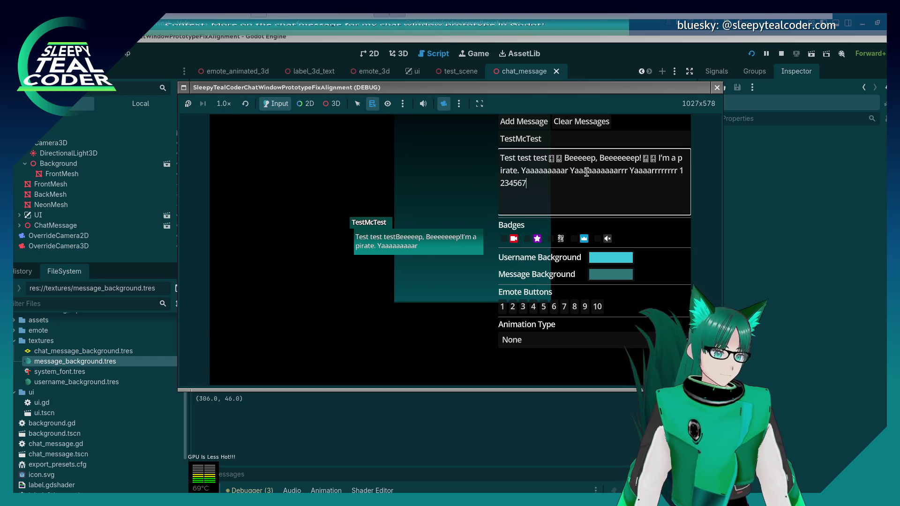
pyautogui.write('!')
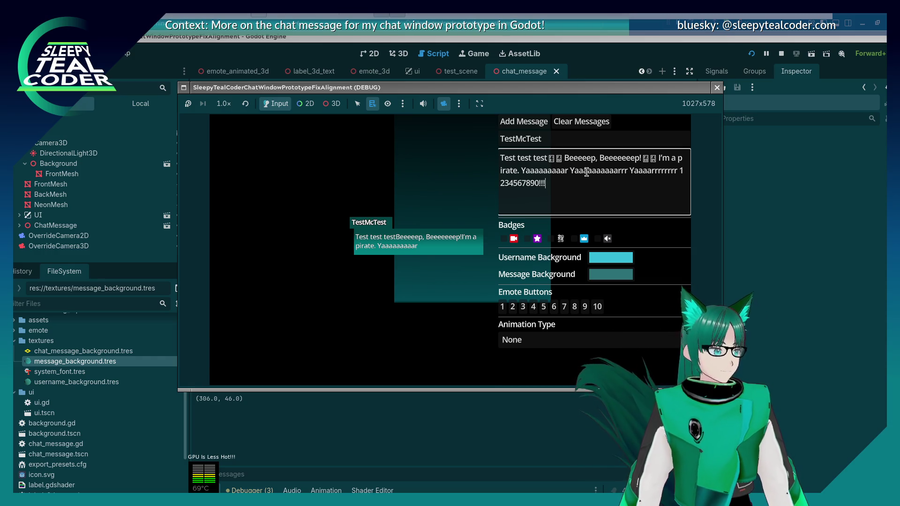
pyautogui.click(514, 124)
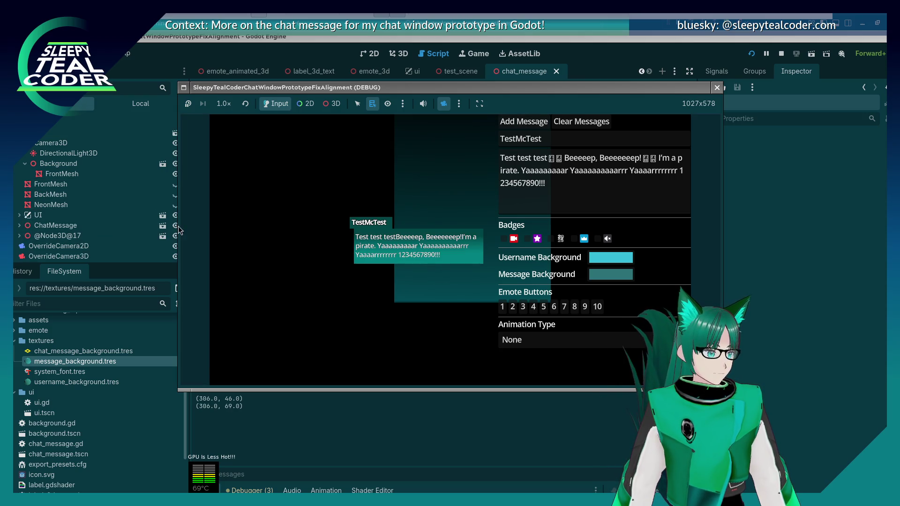
pyautogui.press('F8')
pyautogui.hotkey('alt', 'Tab')
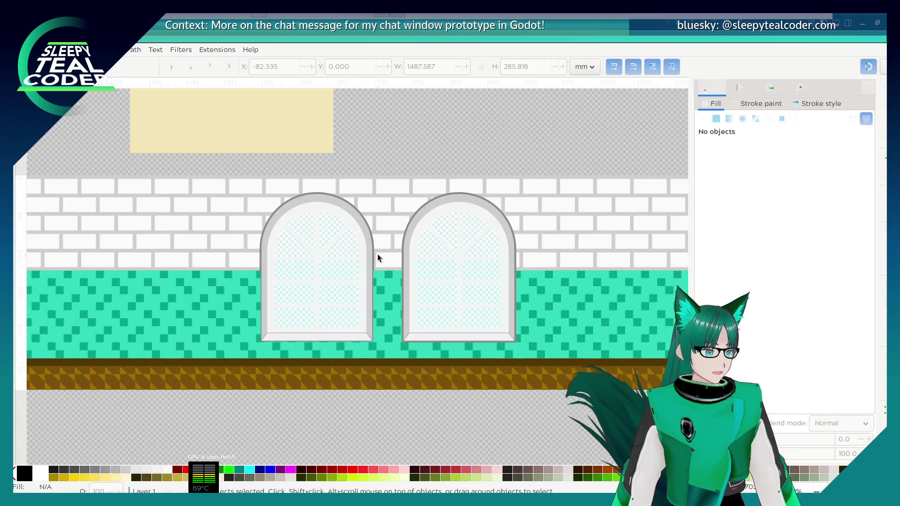
# - Switch back to the Godot editor and show the Local node tree in the Scene dock
pyautogui.hotkey('alt', 'Tab')
pyautogui.hotkey('alt', 'Tab')
pyautogui.press('Tab')
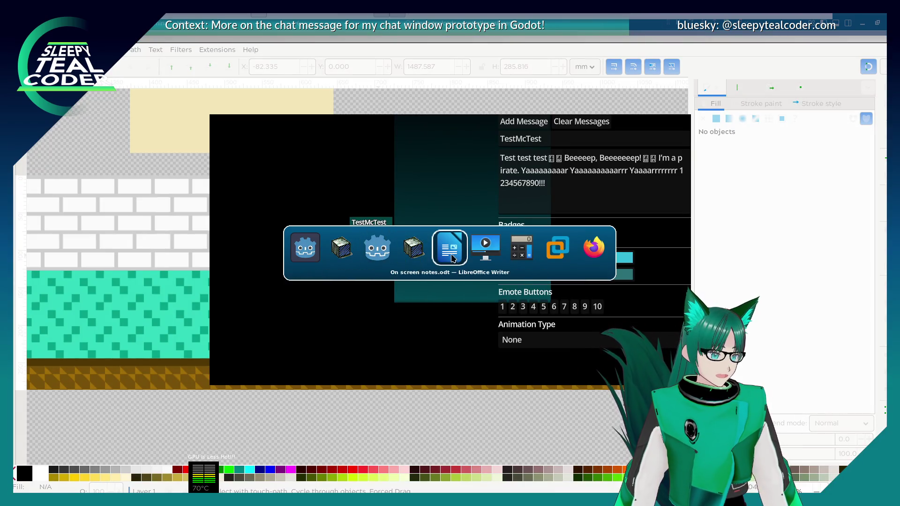
pyautogui.hotkey('shift', 'Tab')
pyautogui.hotkey('shift', 'Tab')
pyautogui.hotkey('alt', 'Tab')
pyautogui.press('Tab')
pyautogui.press('Tab')
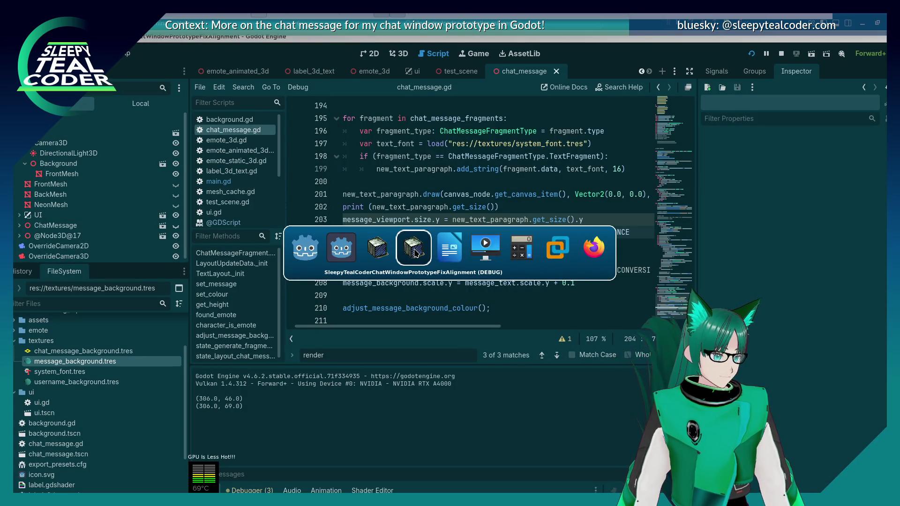
pyautogui.click(414, 253)
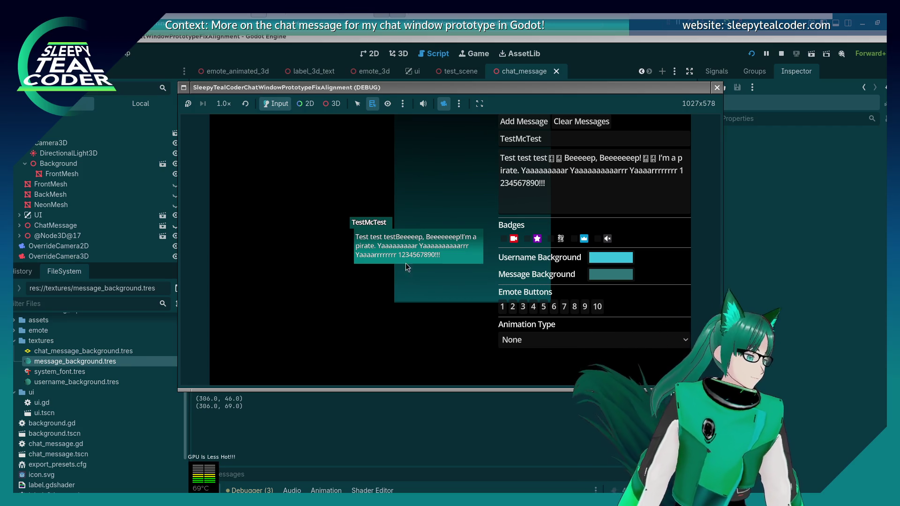
pyautogui.click(119, 105)
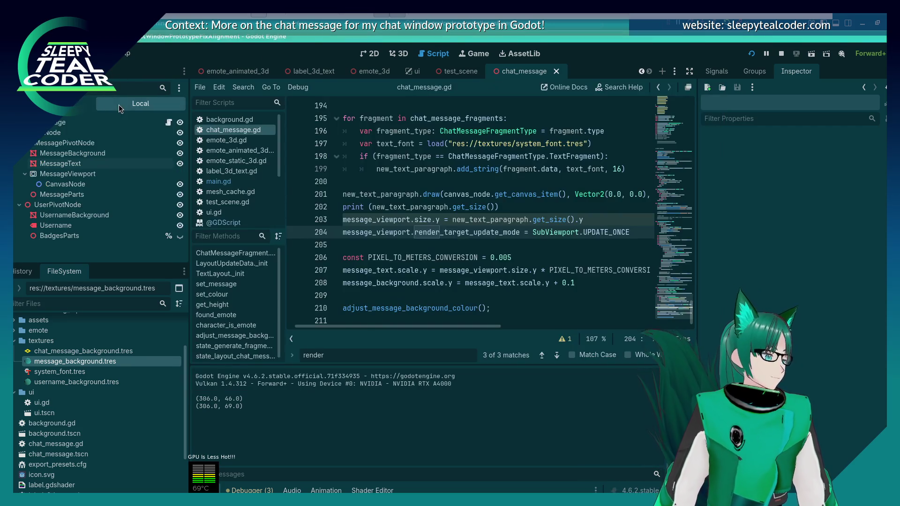
# - Select UsernameBackground in the Scene dock to inspect its mesh properties
pyautogui.click(94, 217)
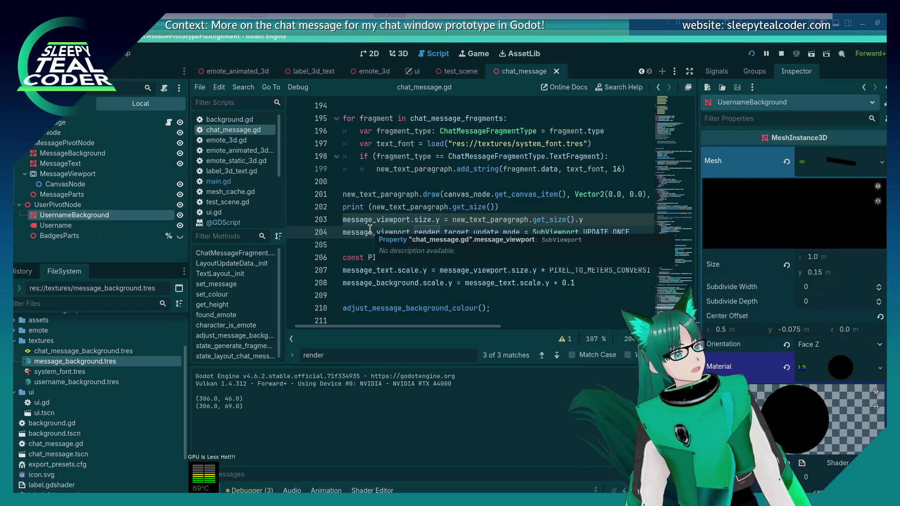
pyautogui.hotkey('alt', 'Tab')
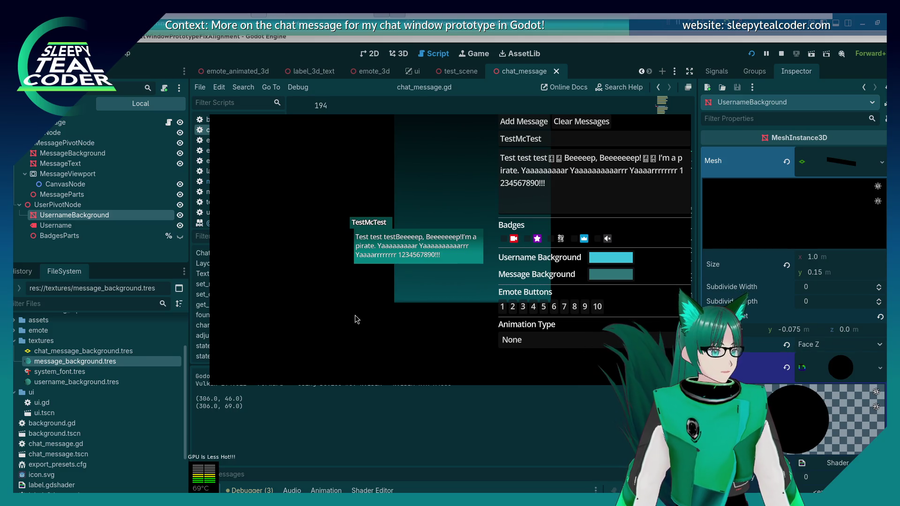
pyautogui.hotkey('alt', 'Tab')
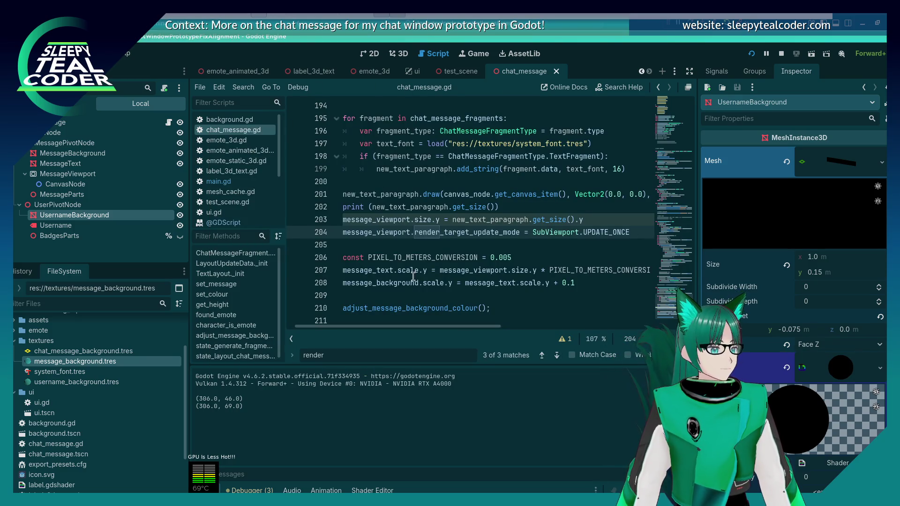
pyautogui.scroll(14, 413, 276)
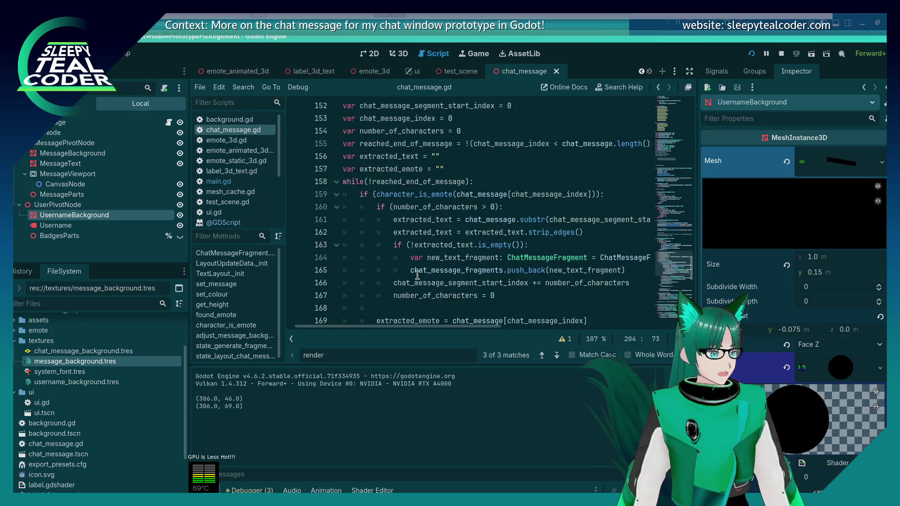
pyautogui.scroll(-7, 418, 276)
# - Post a message with a long all-A username in the game, then return to the script
pyautogui.hotkey('alt', 'Tab')
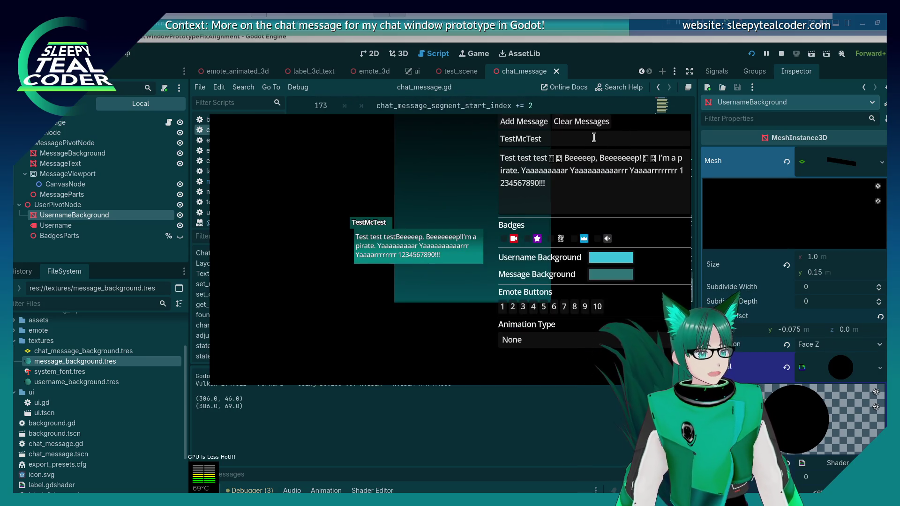
pyautogui.hotkey('ctrl', 'a')
pyautogui.write('Aa')
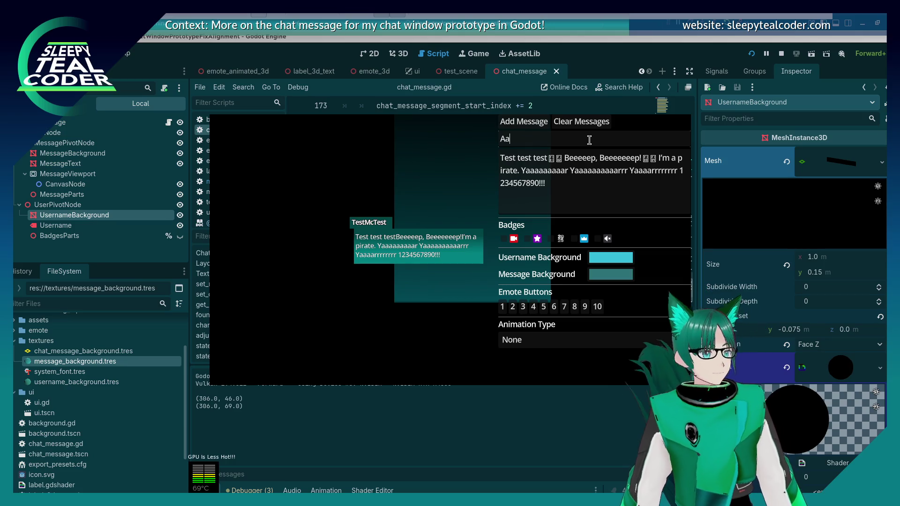
pyautogui.write('aaaaaaaaaaaaaaaaaaaaaaaaaaaaaaaaaaa')
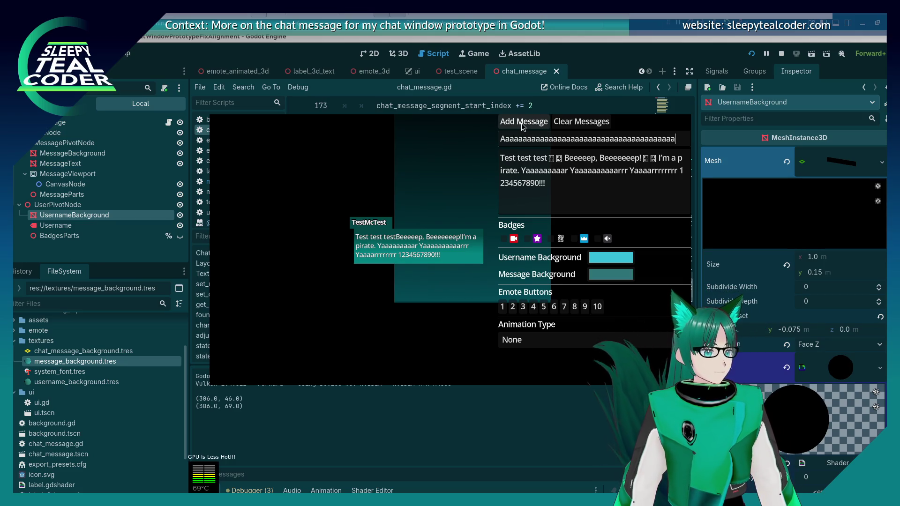
pyautogui.click(522, 123)
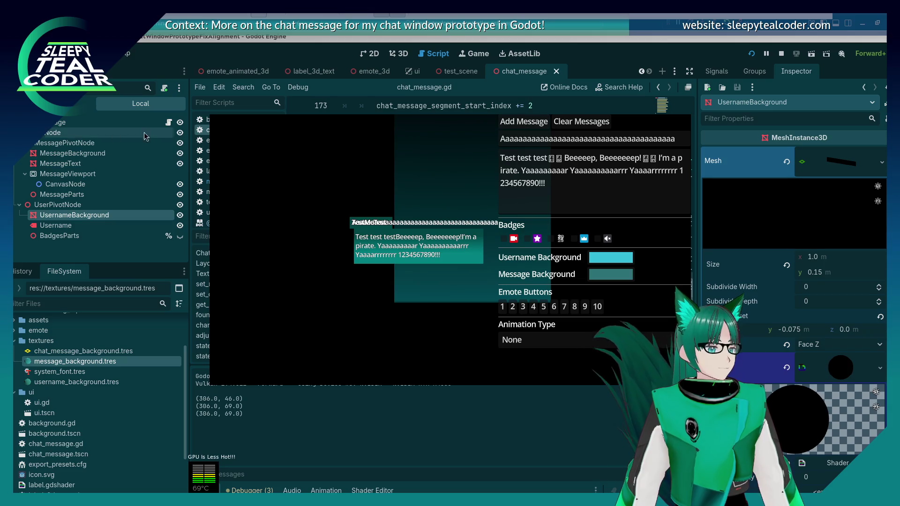
pyautogui.hotkey('alt', 'Tab')
pyautogui.click(71, 104)
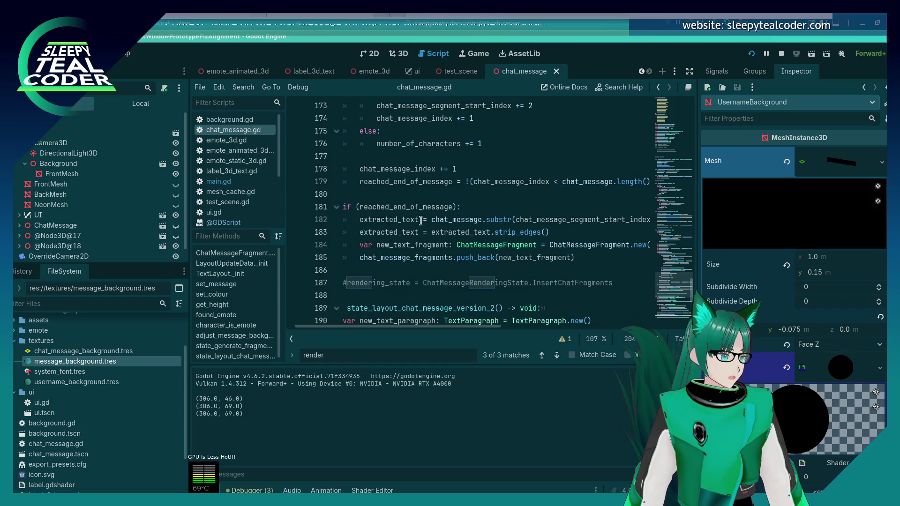
pyautogui.hotkey('alt', 'Tab')
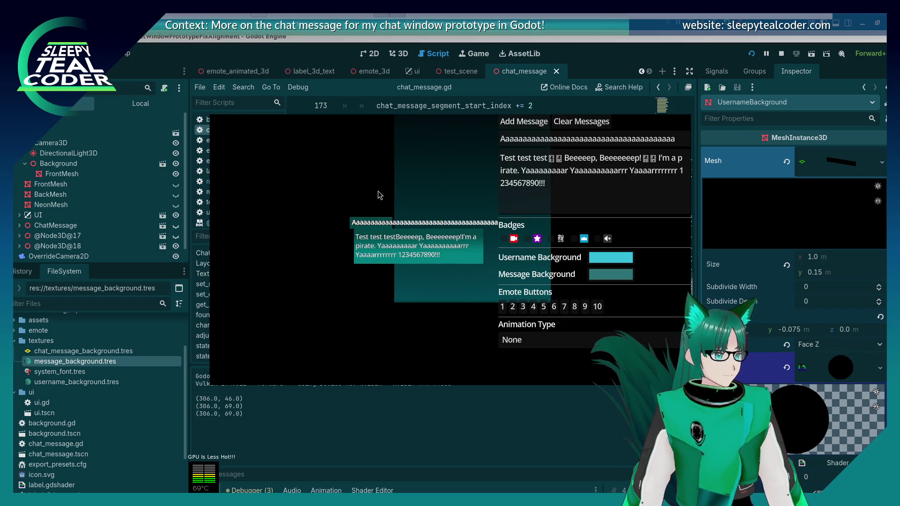
pyautogui.click(435, 43)
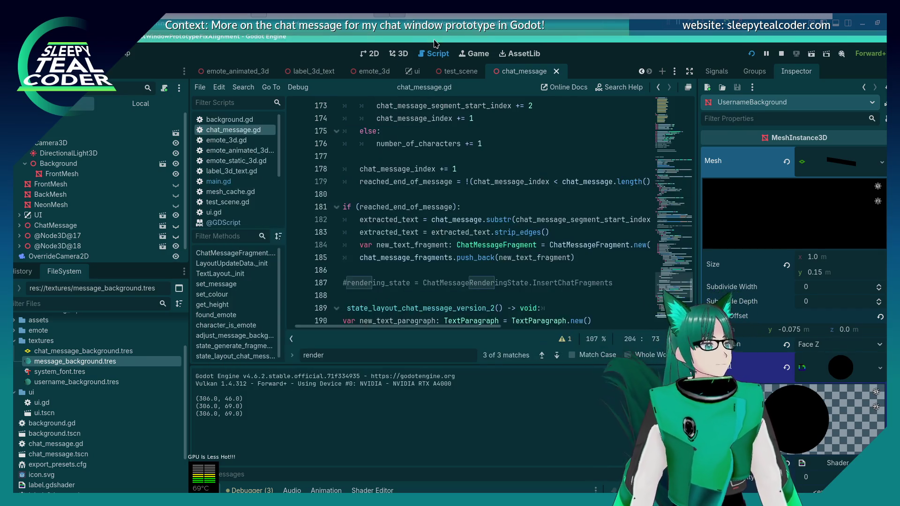
# - Insert a blank line after the COLOR_USER username background code in adjust_message_background_colour
pyautogui.scroll(-4, 474, 217)
pyautogui.scroll(8, 474, 216)
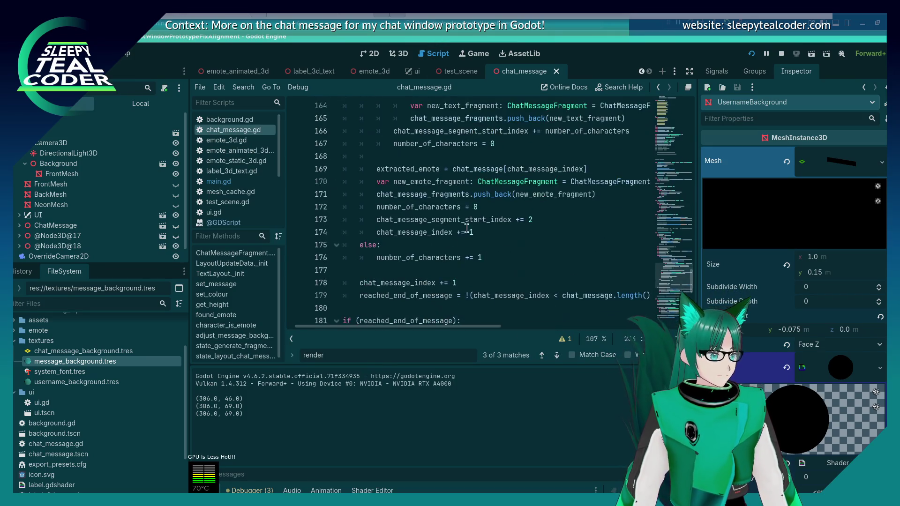
pyautogui.scroll(14, 474, 216)
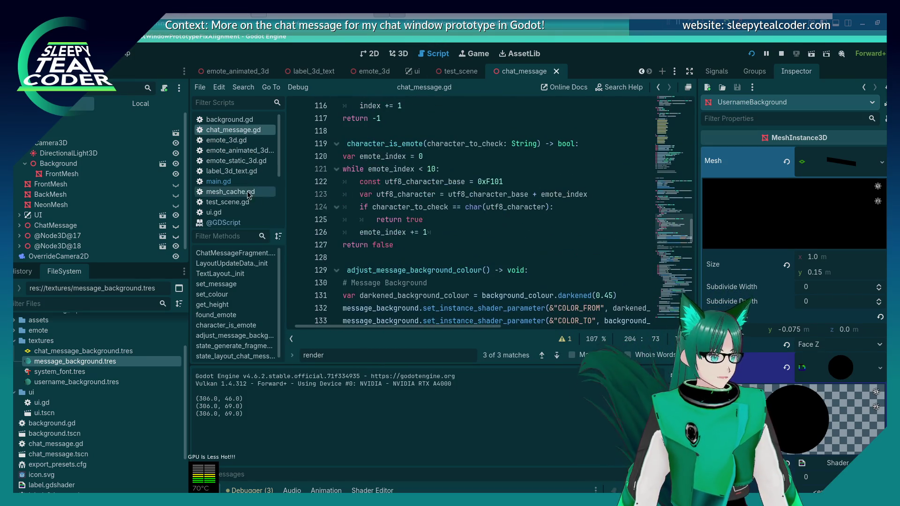
pyautogui.scroll(-5, 515, 216)
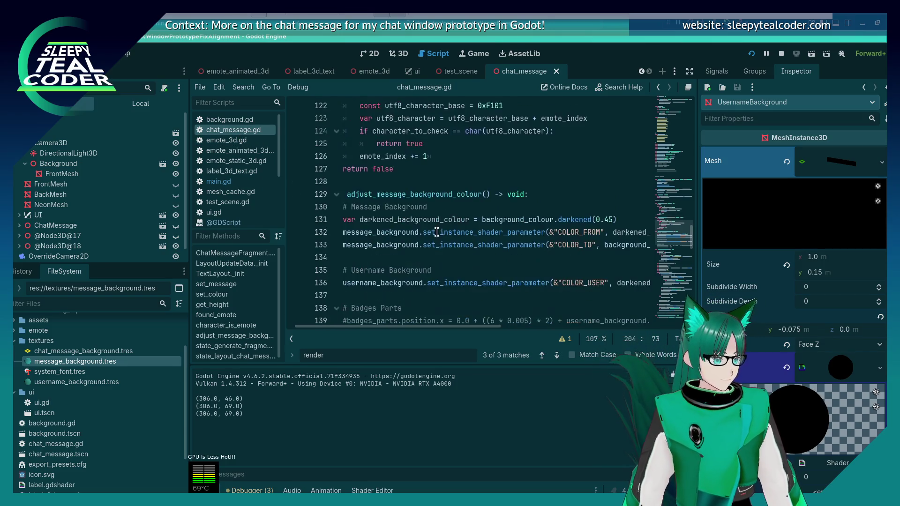
pyautogui.click(397, 186)
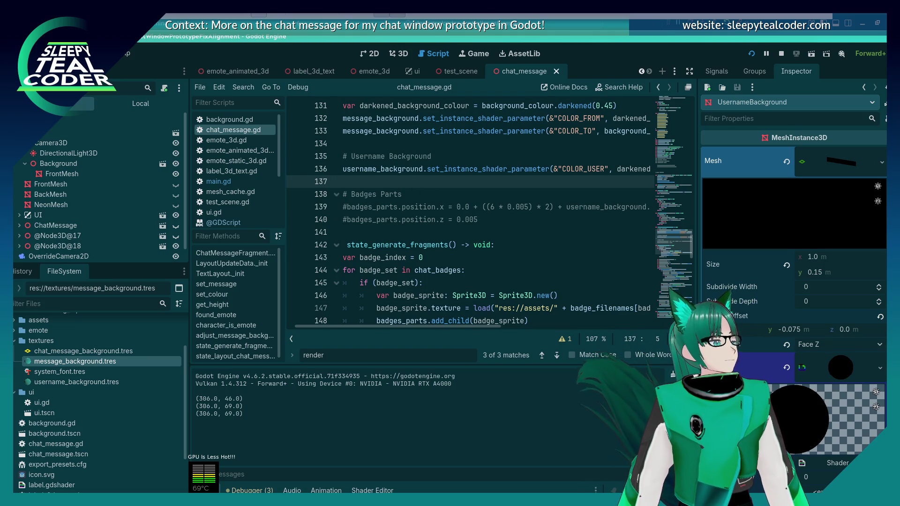
pyautogui.scroll(2, 403, 168)
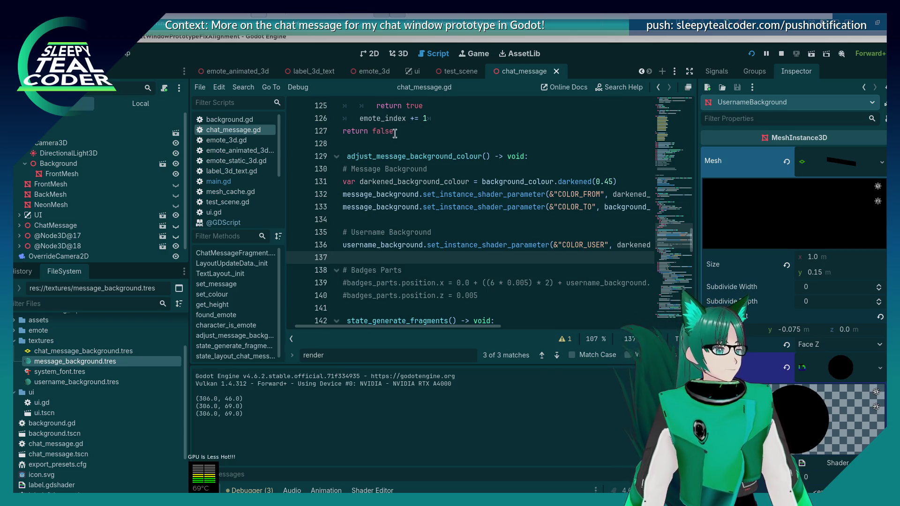
pyautogui.press('Return')
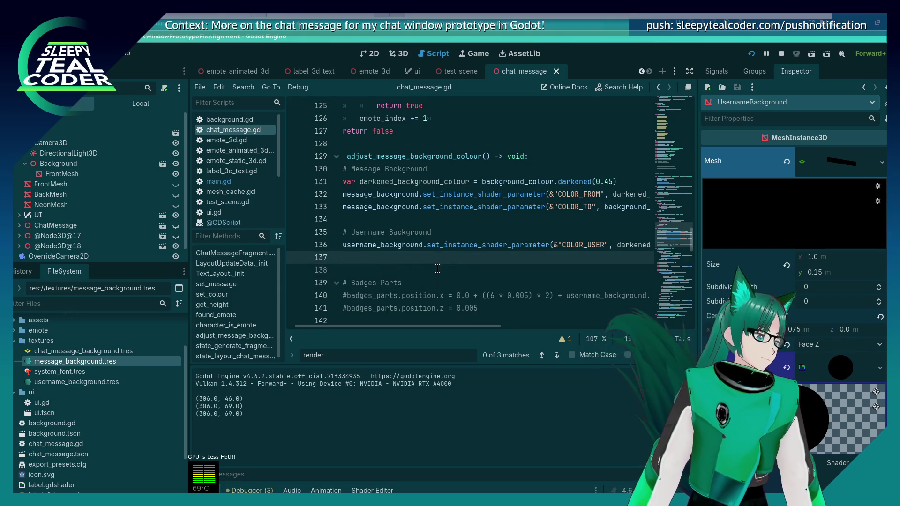
# - Discard the half-typed username scale line, save, and scroll down to the layout function
pyautogui.write('username')
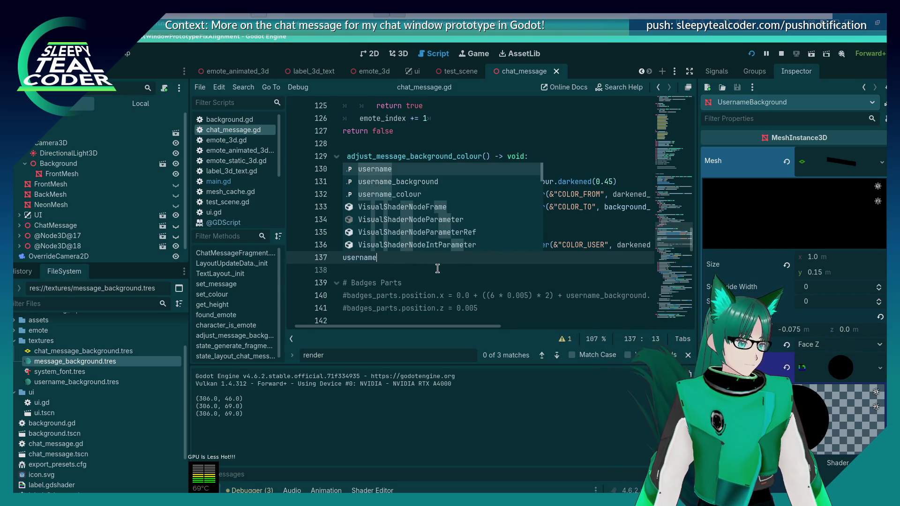
pyautogui.write('_background.')
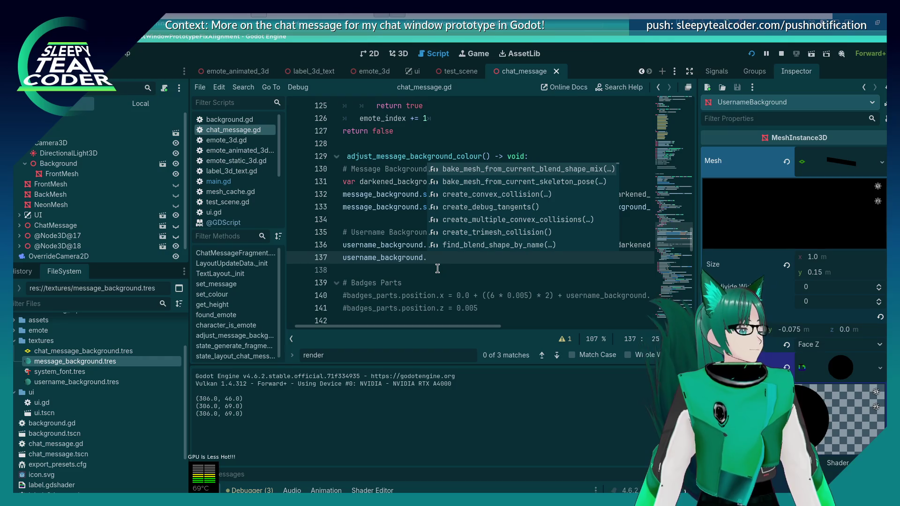
pyautogui.write('scale.x = ')
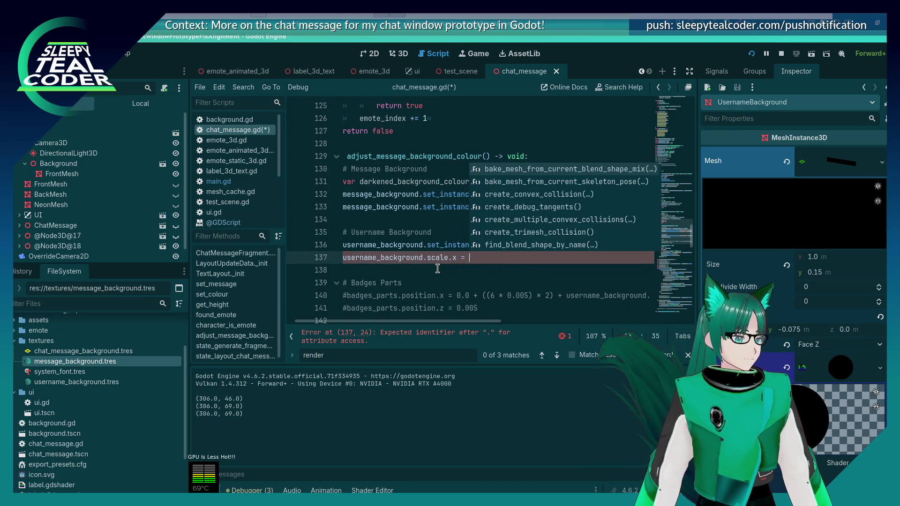
pyautogui.write('username_ge')
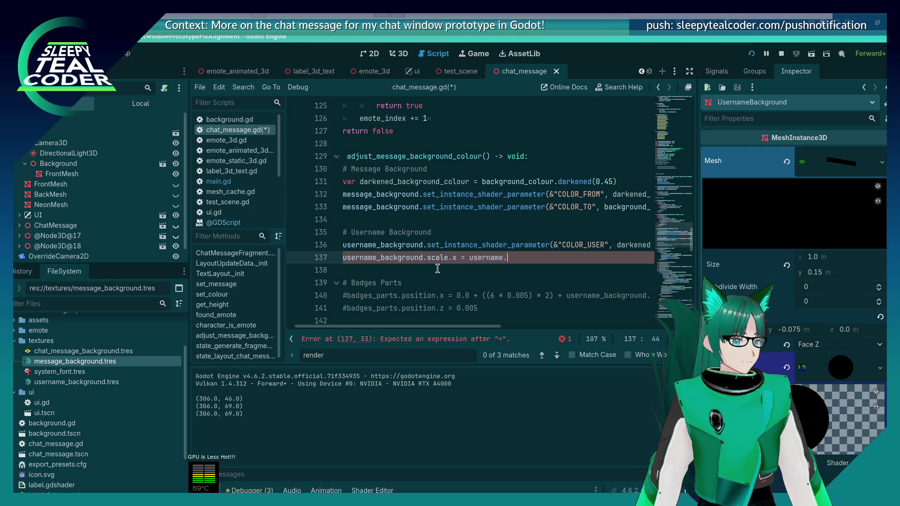
pyautogui.write('get')
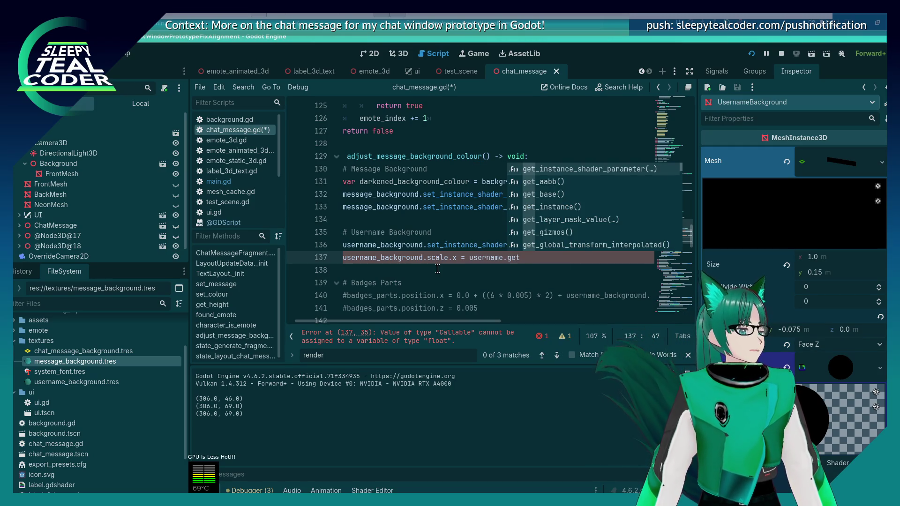
pyautogui.hotkey('ctrl', 'z')
pyautogui.hotkey('ctrl', 'z')
pyautogui.hotkey('ctrl', 'z')
pyautogui.hotkey('ctrl', 's')
pyautogui.press('Home')
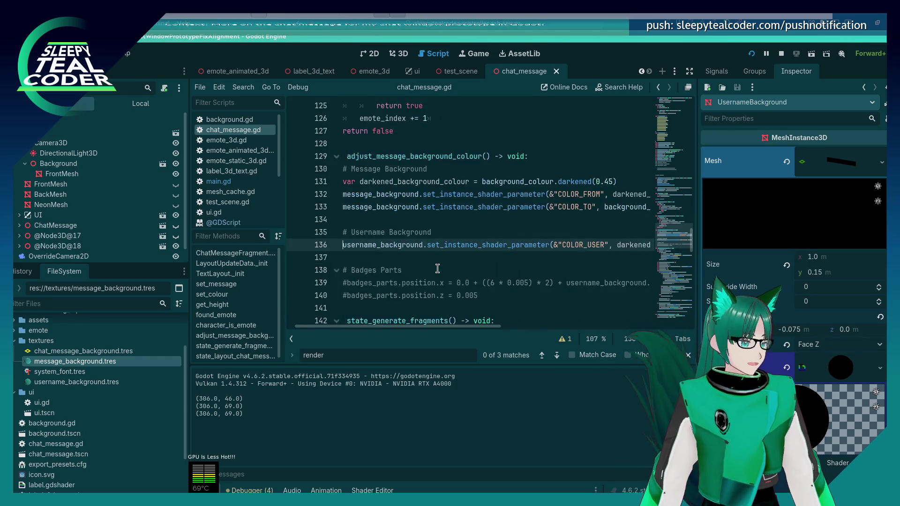
pyautogui.scroll(-4, 400, 221)
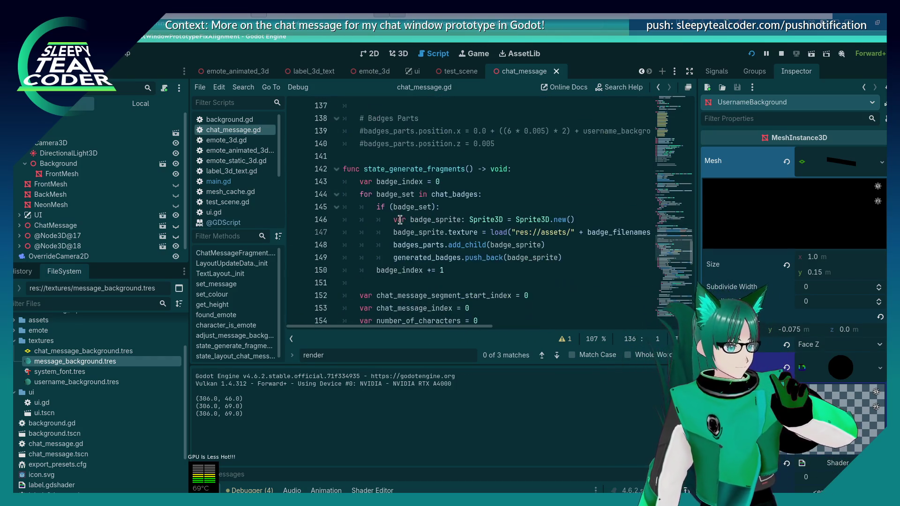
pyautogui.scroll(13, 400, 221)
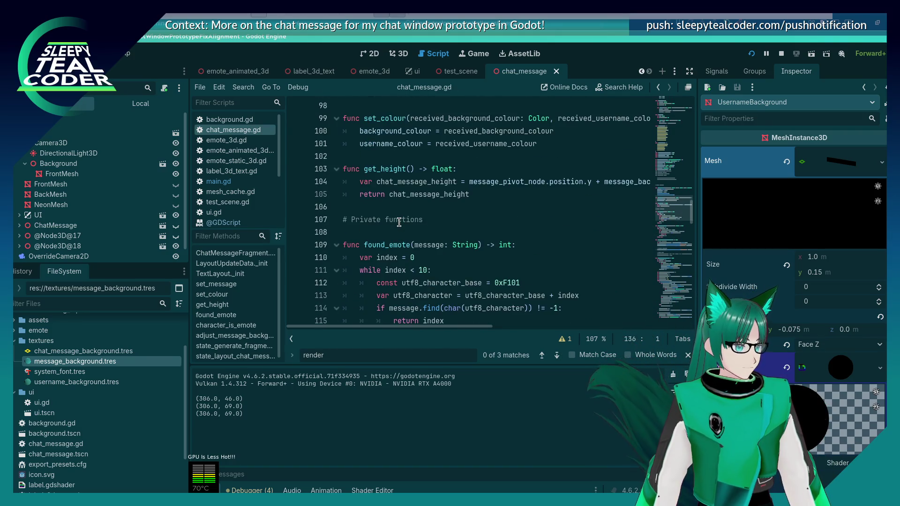
pyautogui.scroll(8, 399, 221)
pyautogui.scroll(-10, 398, 223)
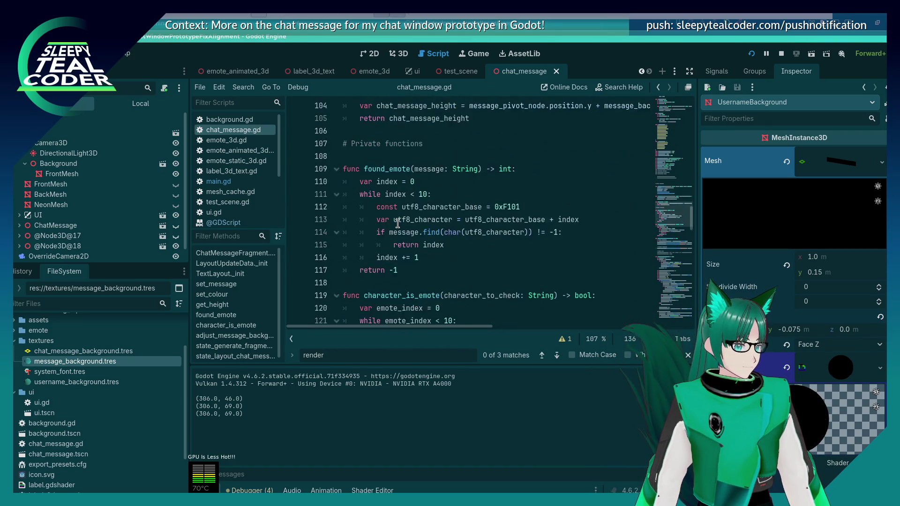
pyautogui.scroll(-13, 398, 223)
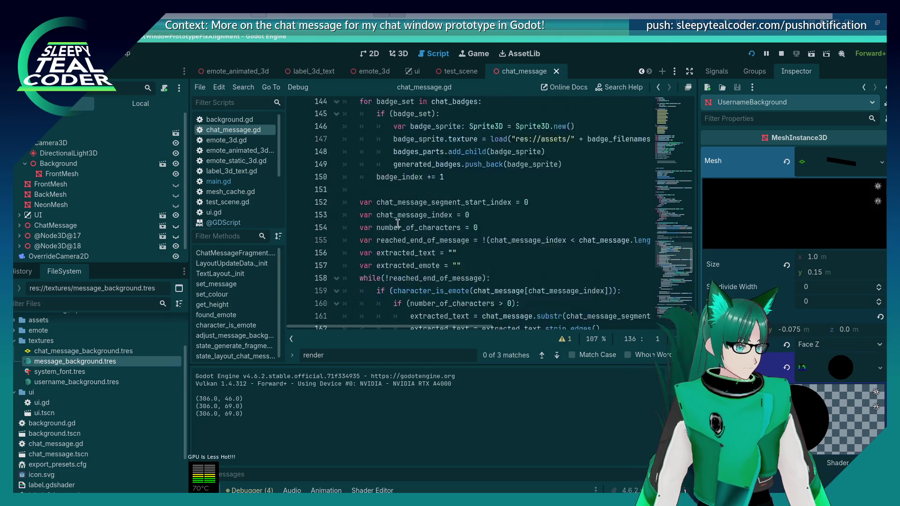
pyautogui.scroll(-14, 398, 224)
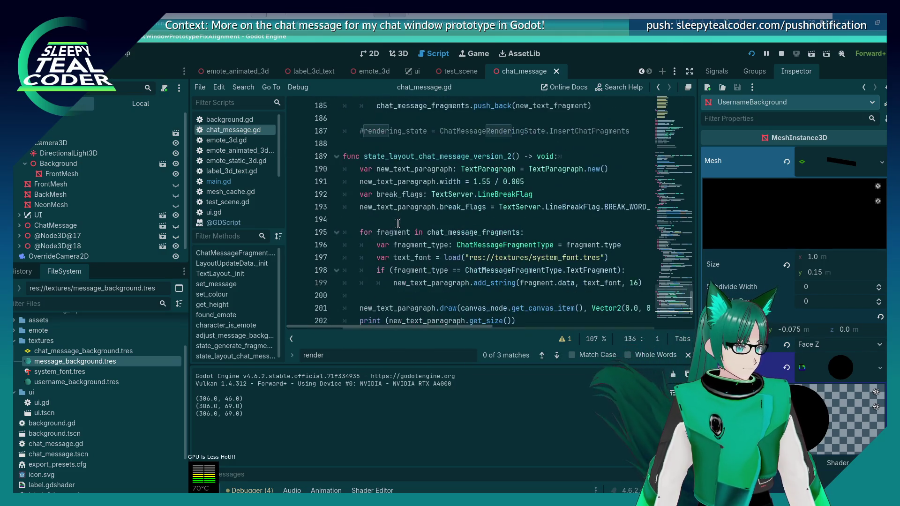
pyautogui.scroll(-3, 398, 224)
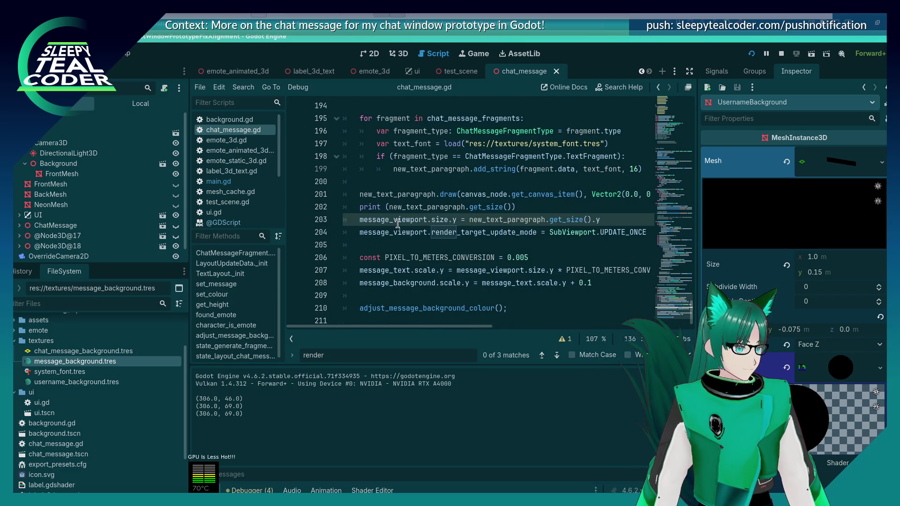
# - On line 210 set username_background.scale.x = username.get_aabb().size.x + 2.0 * username.position.x, save, and run
pyautogui.click(355, 303)
pyautogui.click(375, 296)
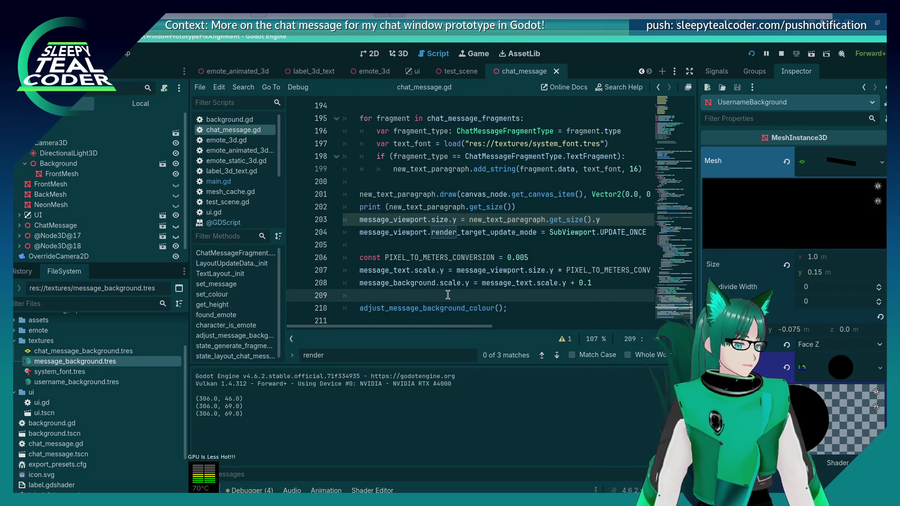
pyautogui.press('Return')
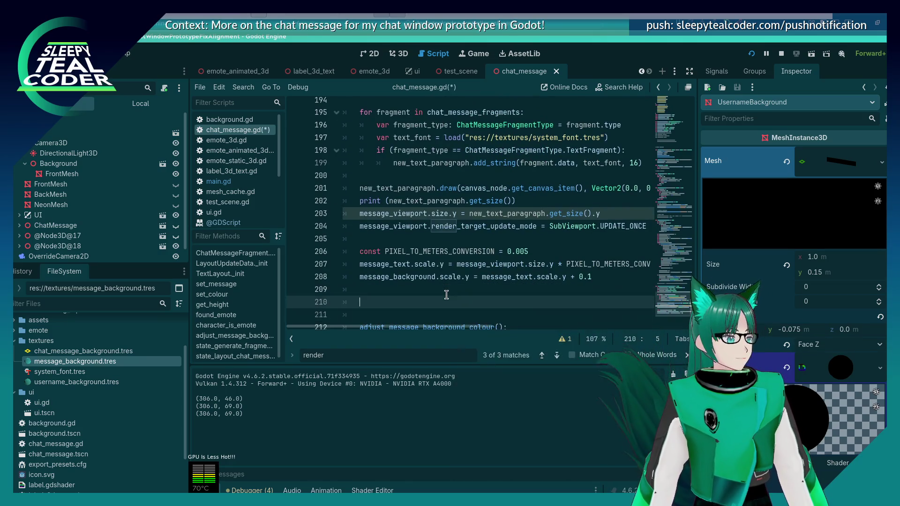
pyautogui.write('username_background.scale.x = username.get_aa')
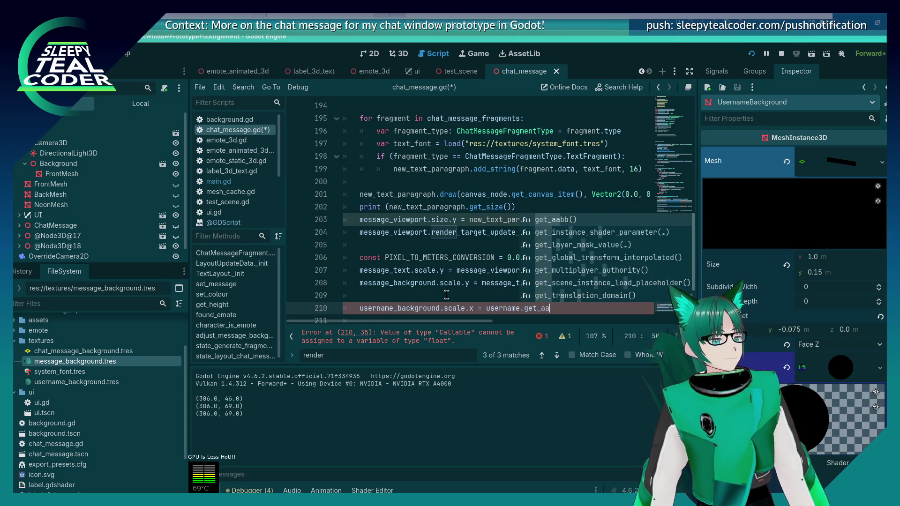
pyautogui.press('Return')
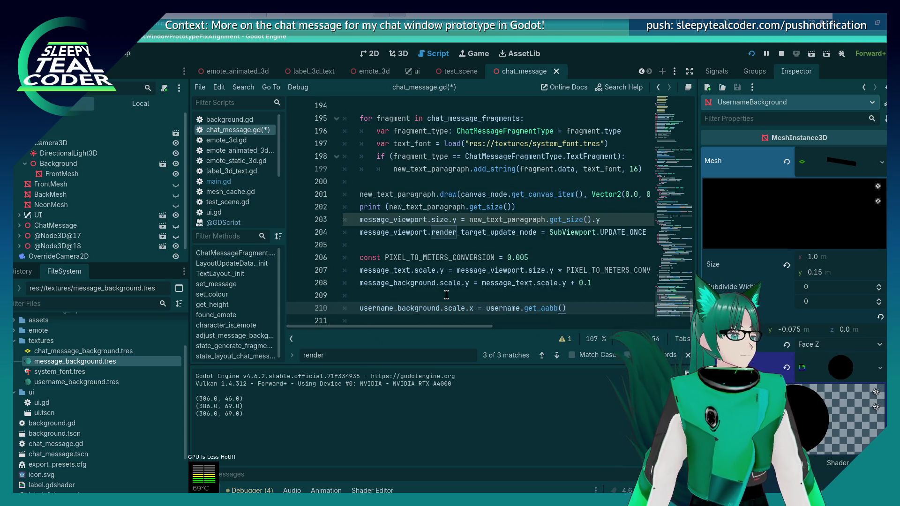
pyautogui.write('.size.')
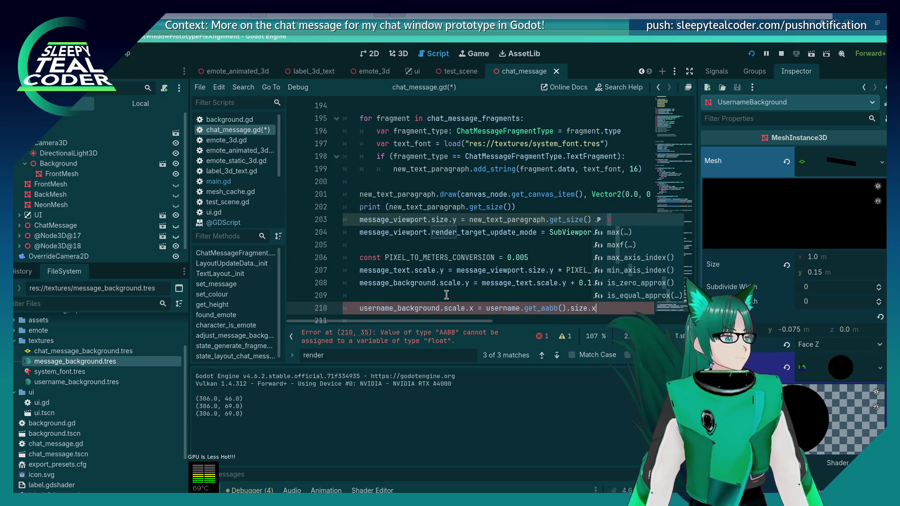
pyautogui.write('x + 2.0 * ')
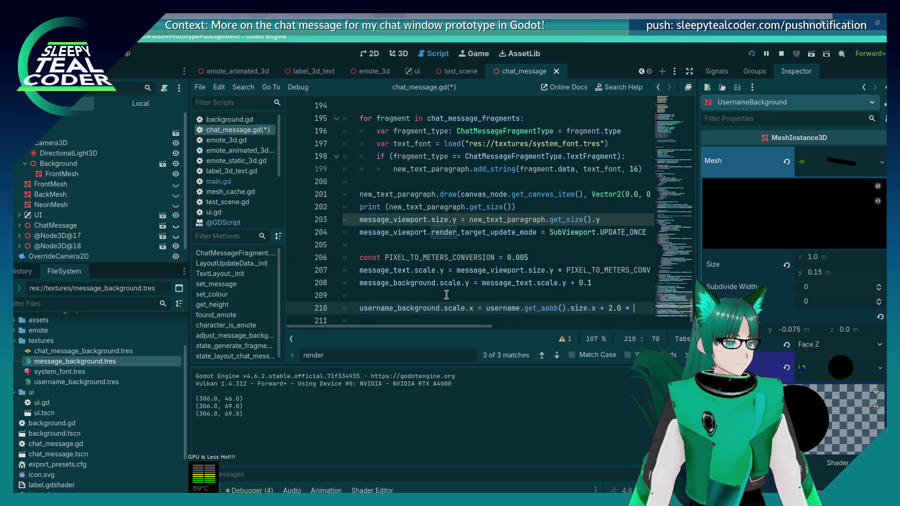
pyautogui.write('username.position.x')
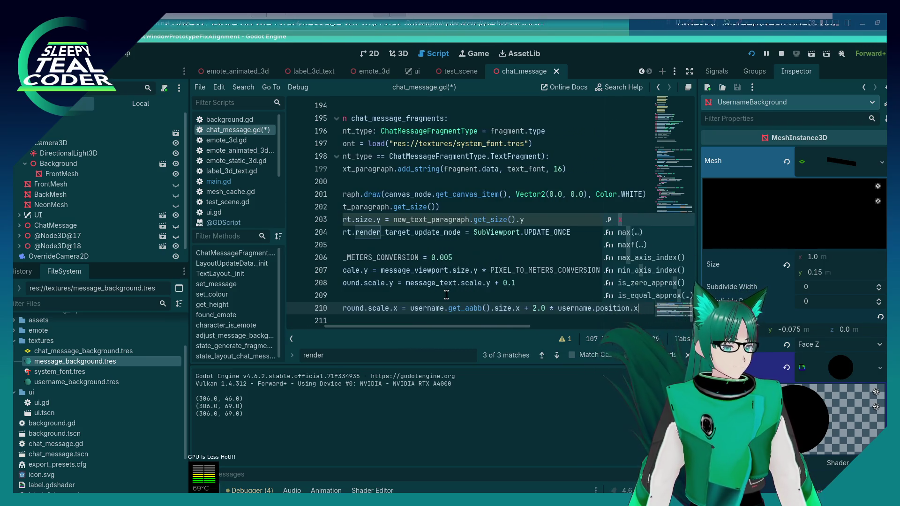
pyautogui.press('Escape')
pyautogui.press('Home')
pyautogui.press('Home')
pyautogui.hotkey('ctrl', 's')
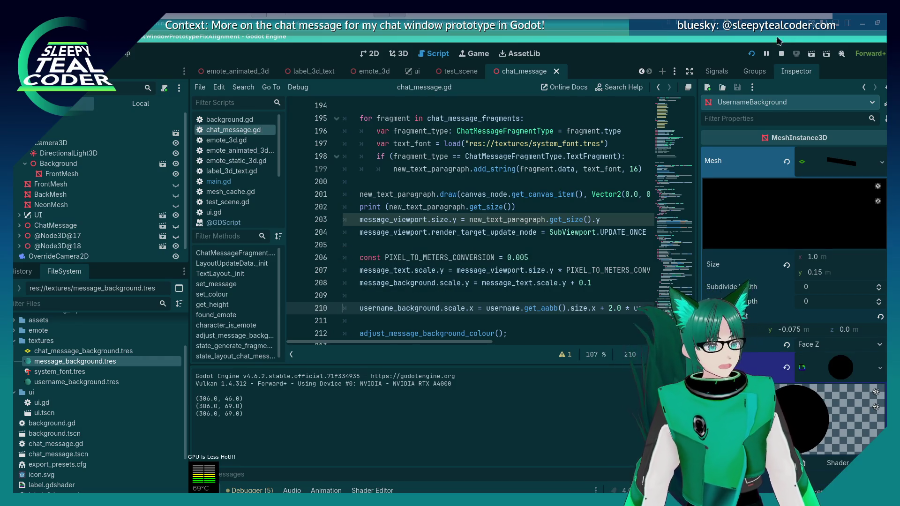
pyautogui.click(751, 54)
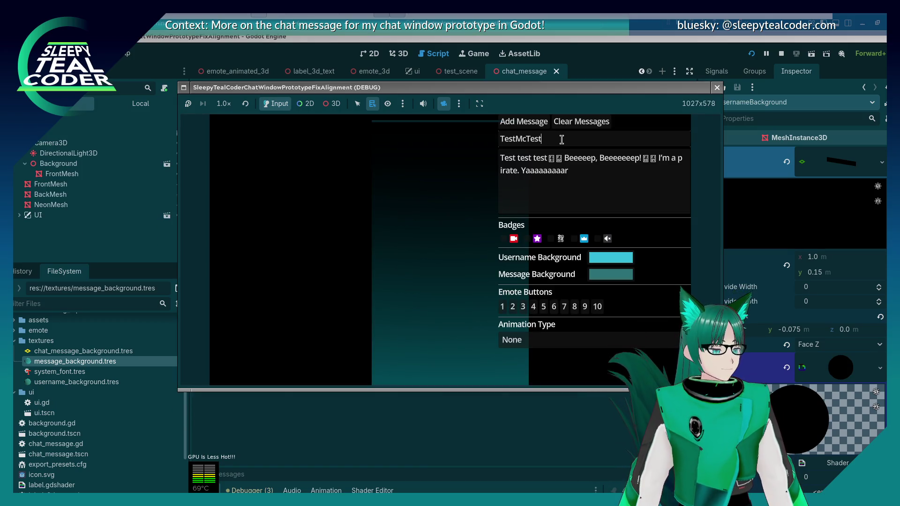
pyautogui.doubleClick(560, 139)
pyautogui.write('Aa')
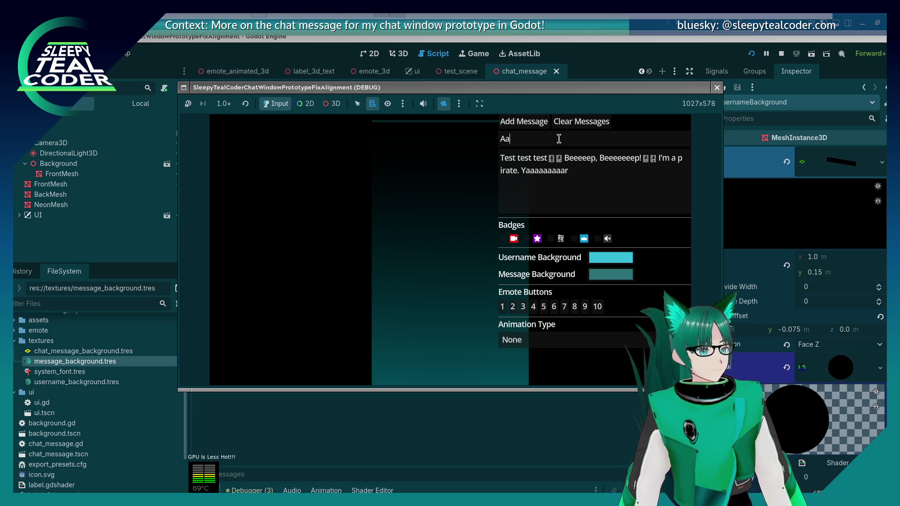
pyautogui.write('aaaaaaaaaaaaaaaaaaaaaaaaaaaaaaaaaa')
pyautogui.click(620, 198)
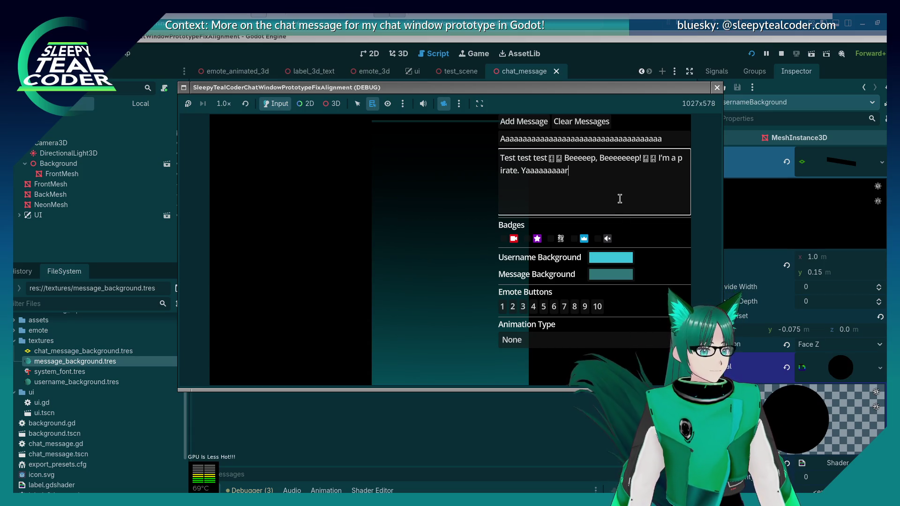
pyautogui.click(505, 127)
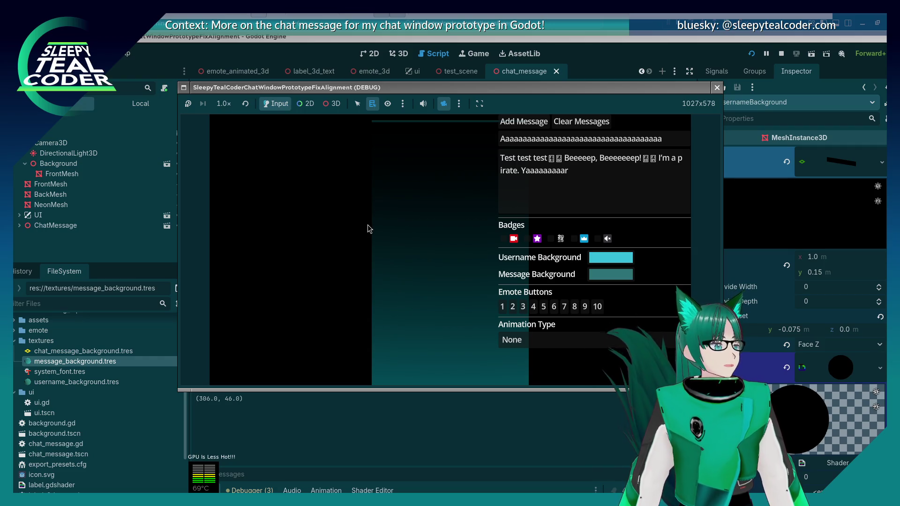
pyautogui.hotkey('alt', 'Tab')
pyautogui.hotkey('alt', 'Tab')
pyautogui.hotkey('alt', 'Tab')
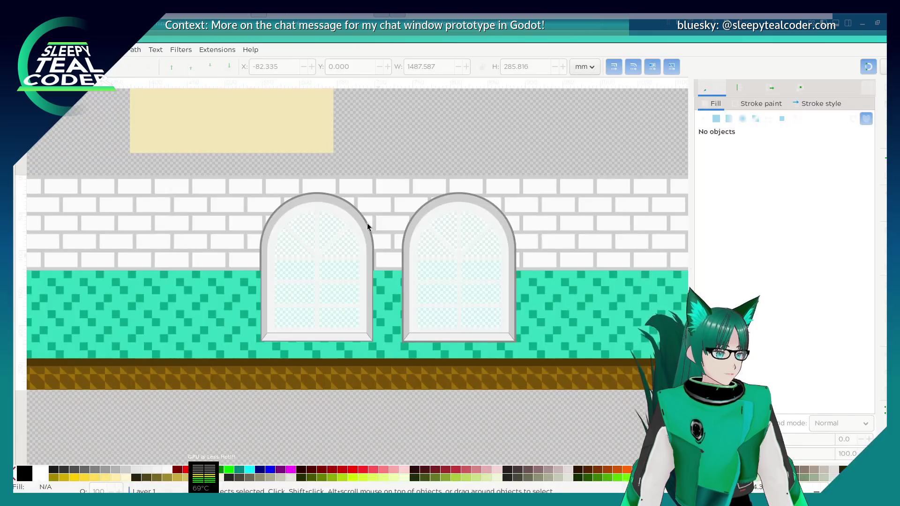
pyautogui.hotkey('alt', 'Tab')
pyautogui.hotkey('alt', 'Tab')
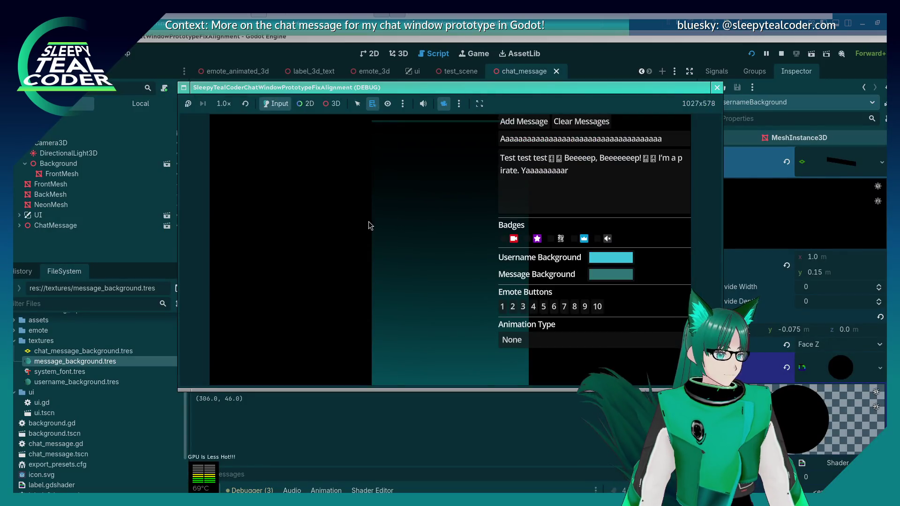
pyautogui.click(331, 105)
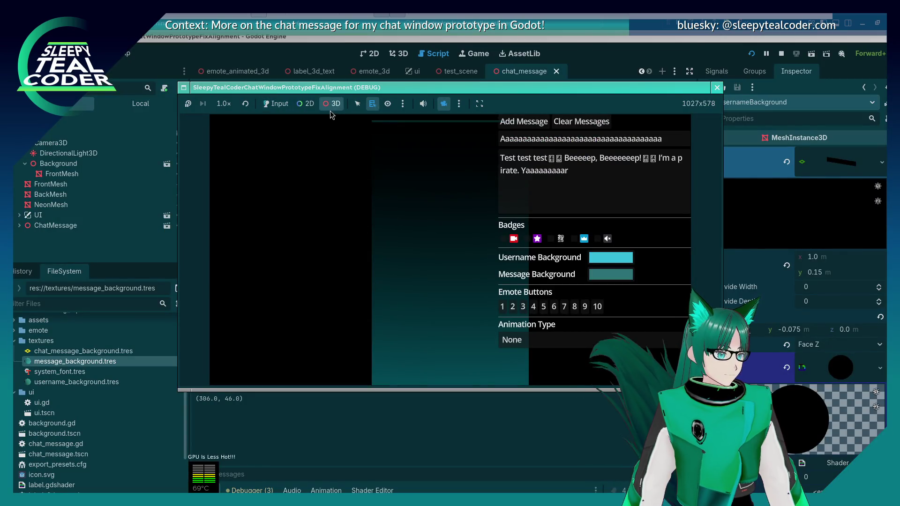
pyautogui.click(445, 109)
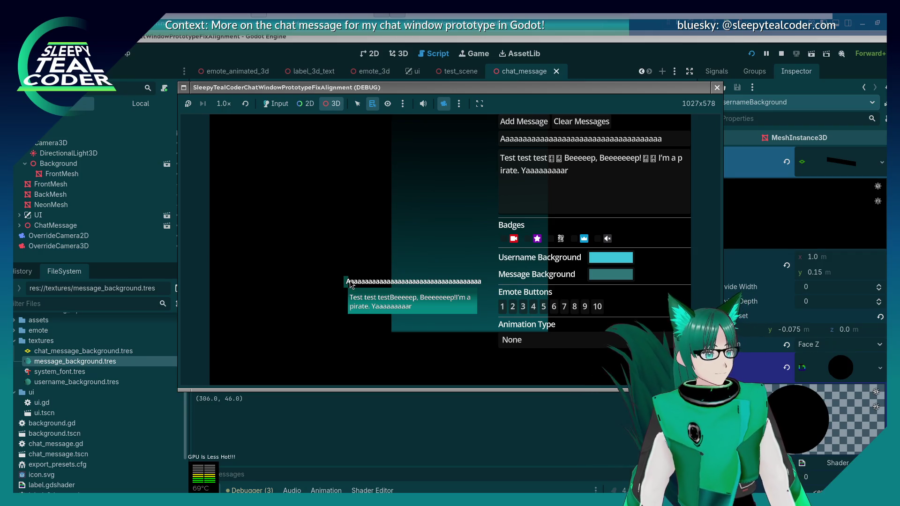
pyautogui.click(561, 56)
pyautogui.scroll(-1, 515, 308)
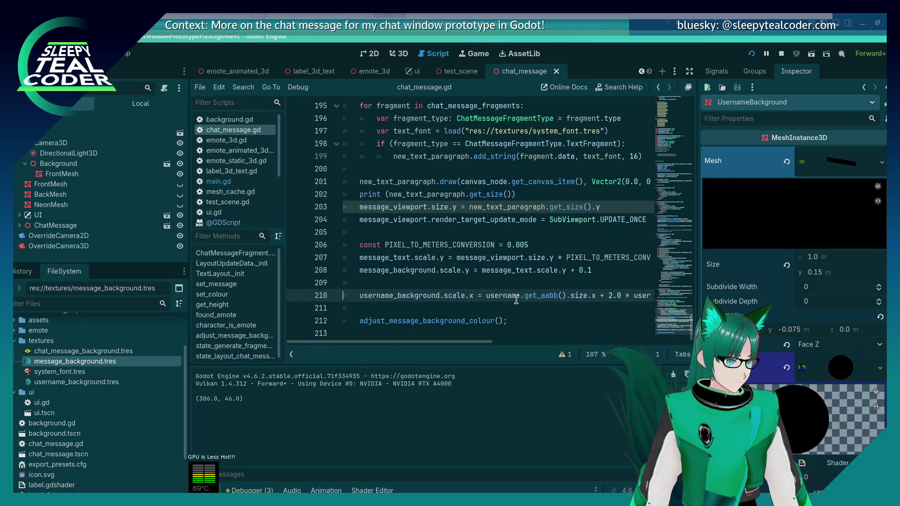
# - Move the username background scaling line below adjust_message_background_colour() on line 212 and rerun the game
pyautogui.press('End')
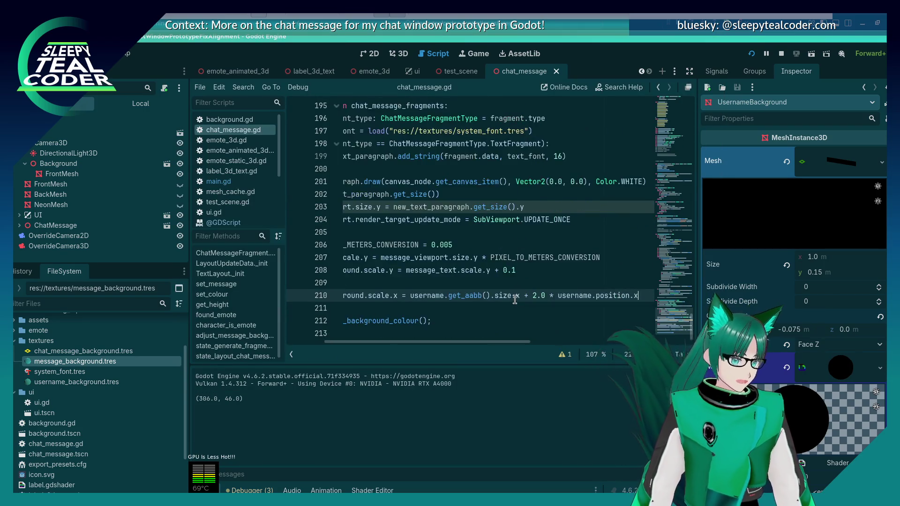
pyautogui.hotkey('shift', 'Home')
pyautogui.press('BackSpace')
pyautogui.press('BackSpace')
pyautogui.press('BackSpace')
pyautogui.press('Down')
pyautogui.press('Down')
pyautogui.press('Down')
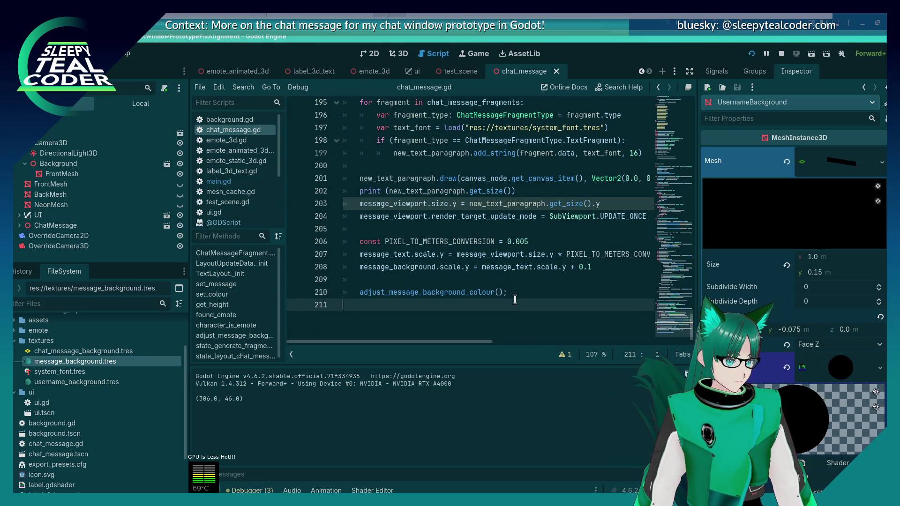
pyautogui.hotkey('ctrl', 'v')
pyautogui.press('Home')
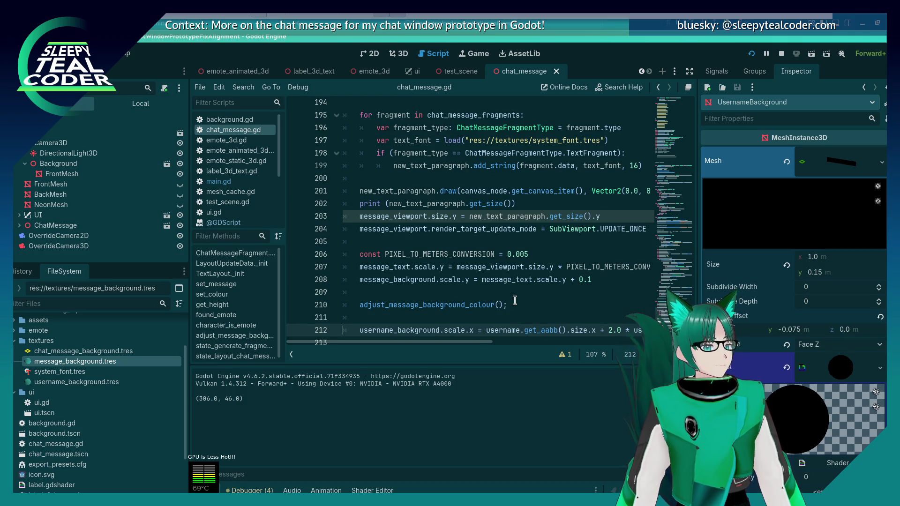
pyautogui.scroll(-1, 515, 300)
pyautogui.moveTo(476, 343)
pyautogui.mouseDown()
pyautogui.moveTo(526, 348)
pyautogui.moveTo(478, 347)
pyautogui.mouseUp()
pyautogui.click(752, 53)
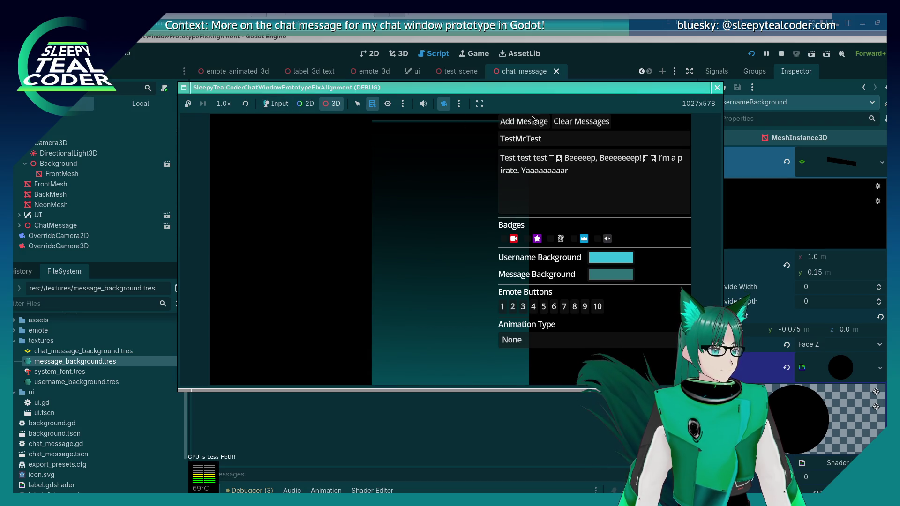
# - Add the default TestMcTest message in the running game, view it, then return to the script
pyautogui.click(365, 137)
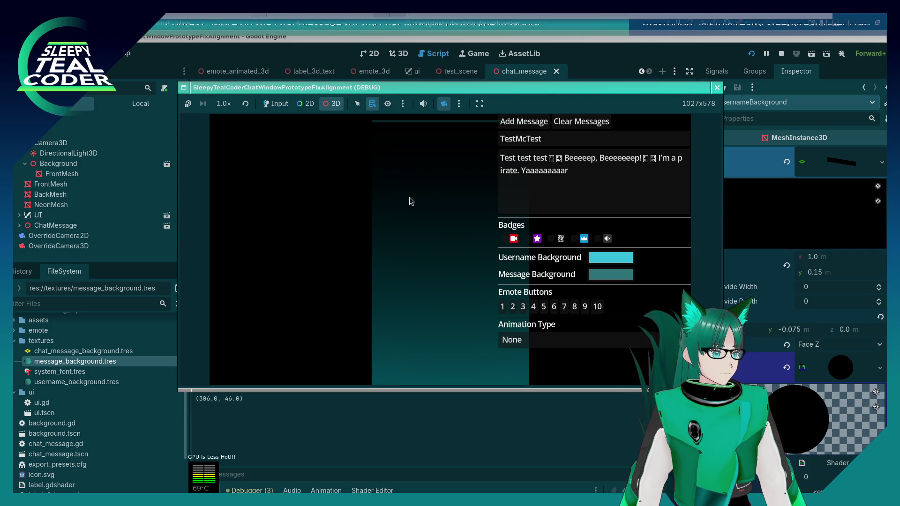
pyautogui.hotkey('alt', 'Tab')
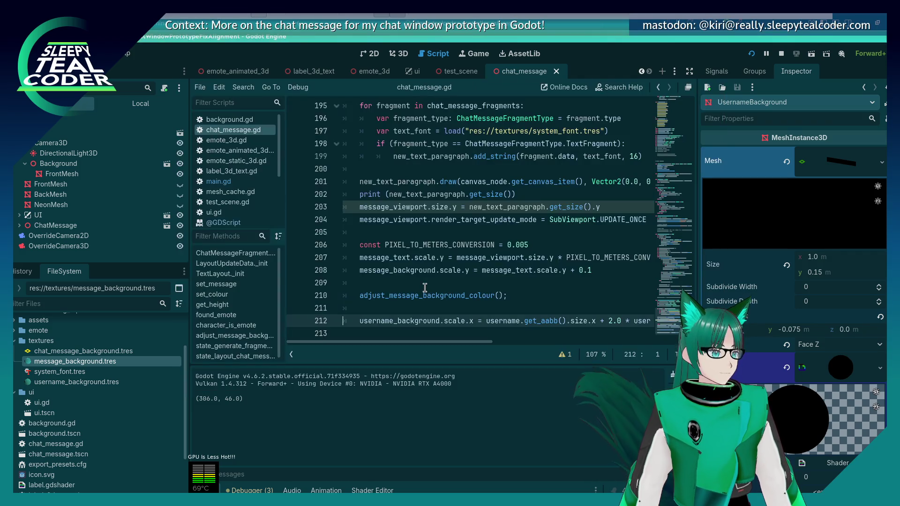
pyautogui.hotkey('alt', 'Tab')
pyautogui.hotkey('alt', 'Tab')
pyautogui.hotkey('alt', 'Tab')
pyautogui.hotkey('alt', 'Tab')
pyautogui.hotkey('alt', 'Tab')
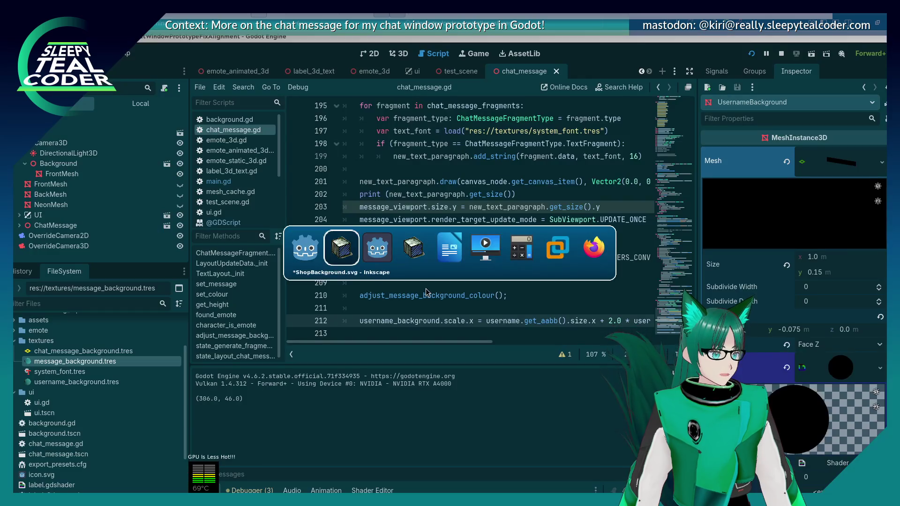
pyautogui.hotkey('alt', 'Tab')
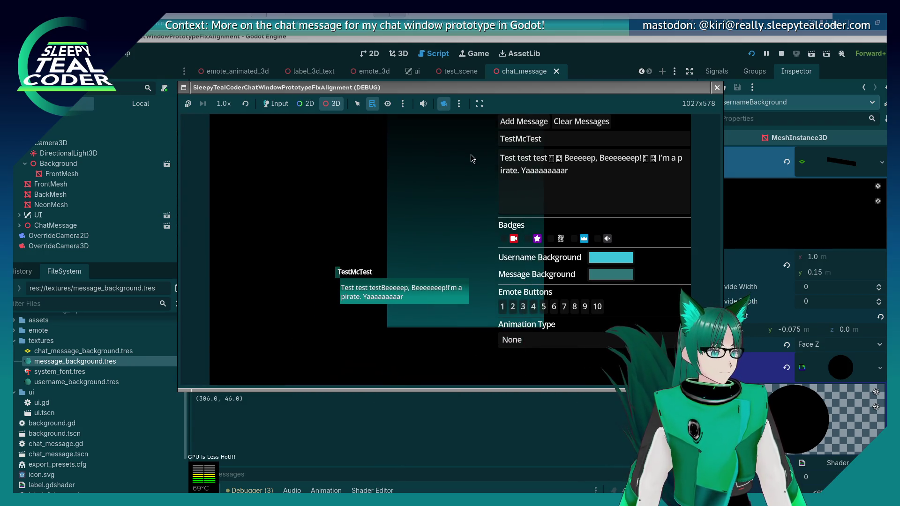
pyautogui.click(634, 59)
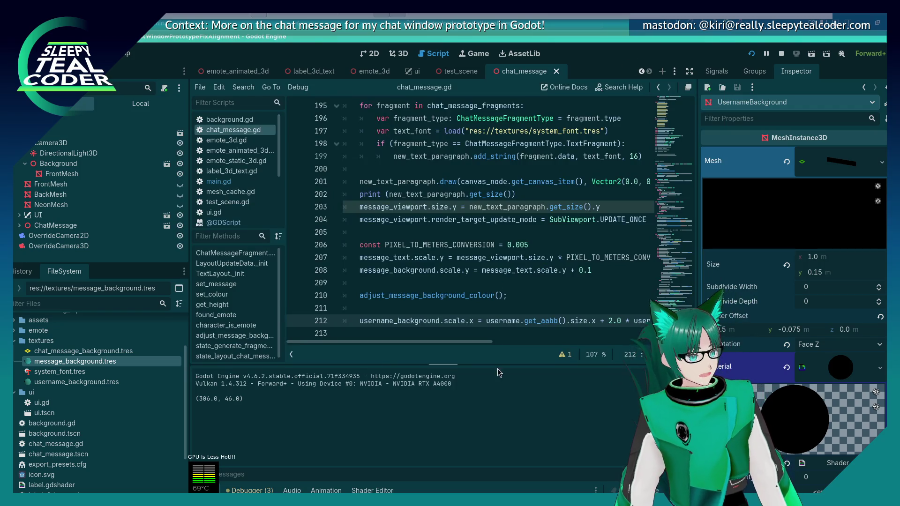
pyautogui.moveTo(468, 342)
pyautogui.mouseDown()
pyautogui.moveTo(486, 342)
pyautogui.moveTo(443, 336)
pyautogui.mouseUp()
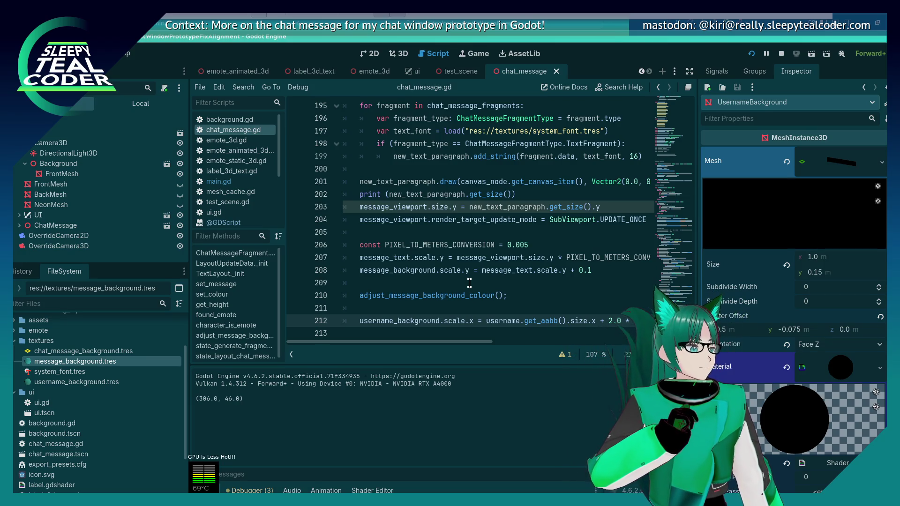
pyautogui.scroll(4, 469, 283)
pyautogui.scroll(14, 470, 282)
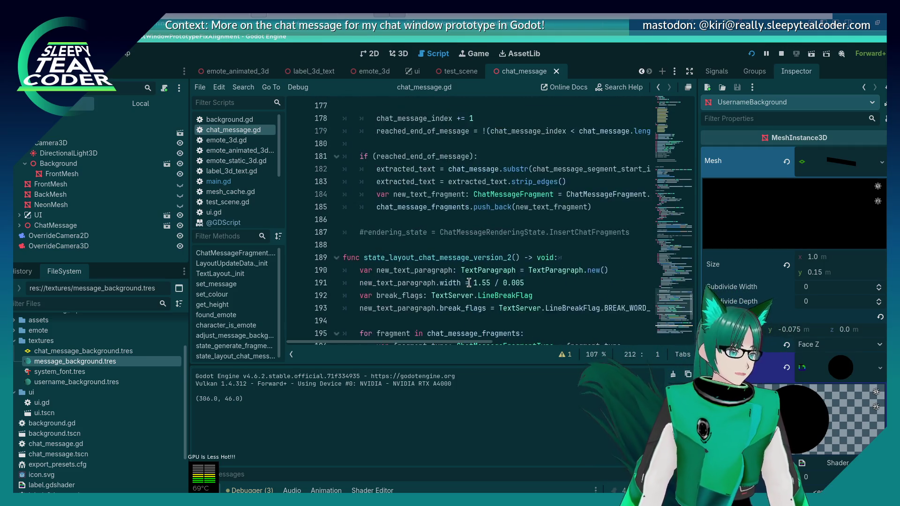
pyautogui.scroll(20, 469, 282)
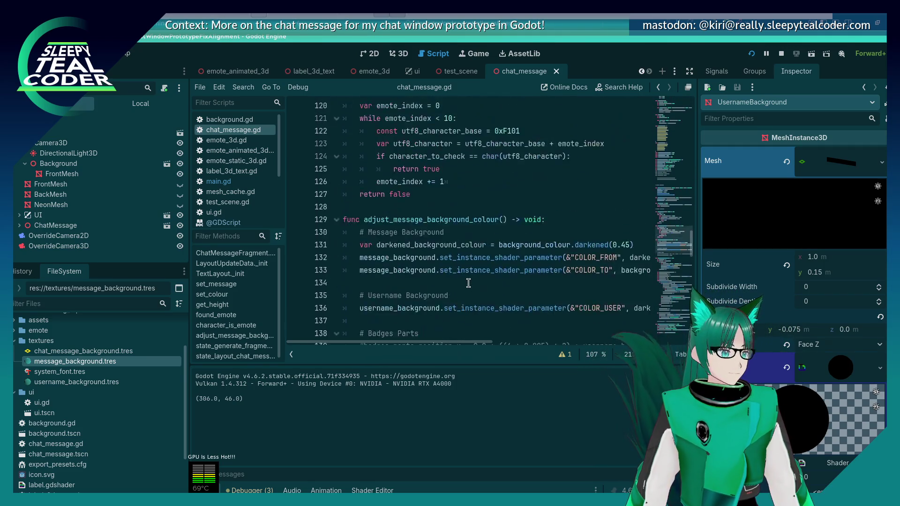
pyautogui.scroll(2, 469, 282)
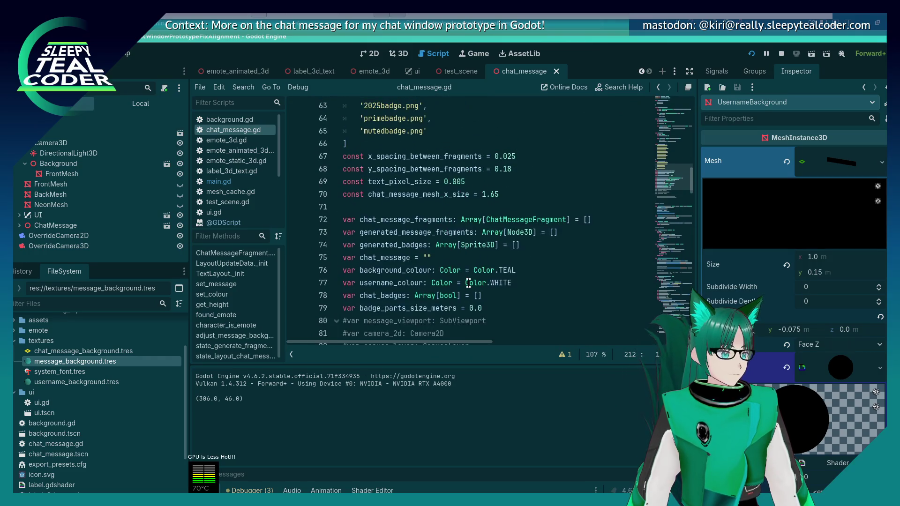
pyautogui.click(494, 273)
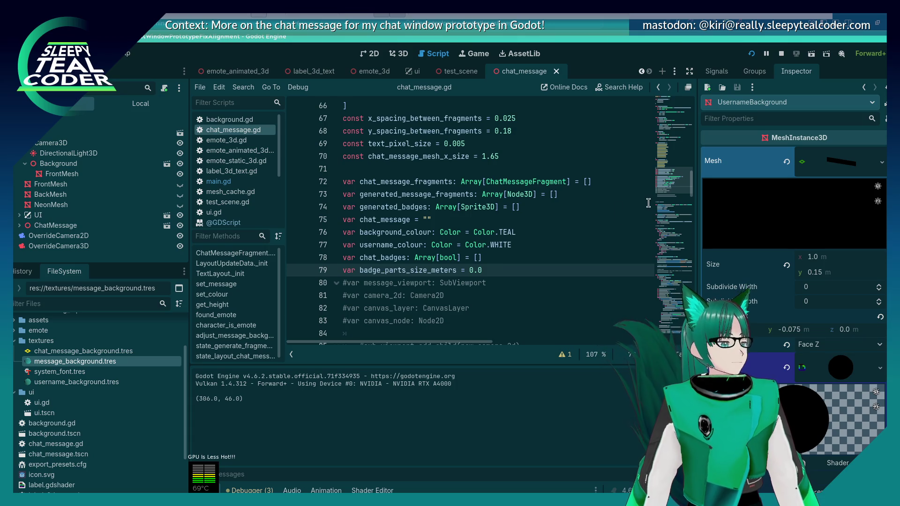
pyautogui.moveTo(688, 181)
pyautogui.mouseDown()
pyautogui.moveTo(678, 238)
pyautogui.moveTo(683, 325)
pyautogui.mouseUp()
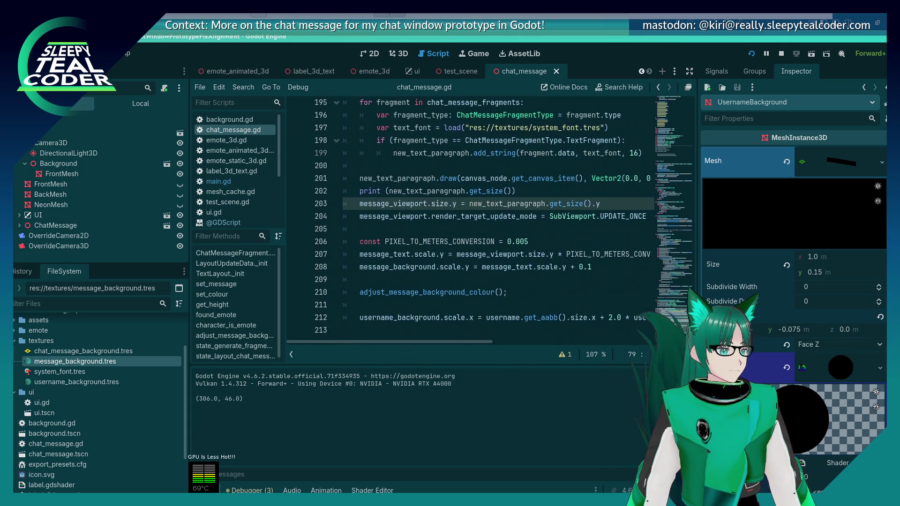
# - Declare a new 'func set_username_background_size() -> void:' at the end of chat_message.gd
pyautogui.click(460, 330)
pyautogui.press('Return')
pyautogui.write('func update_')
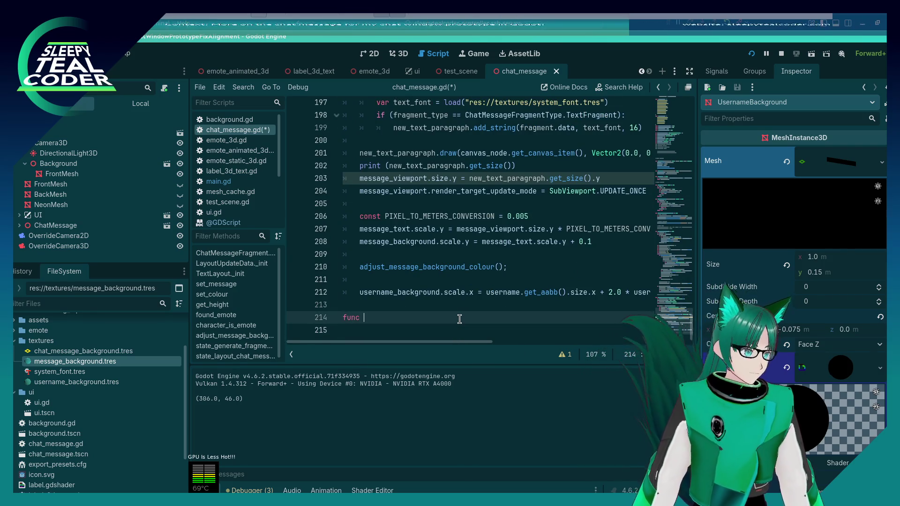
pyautogui.write('back')
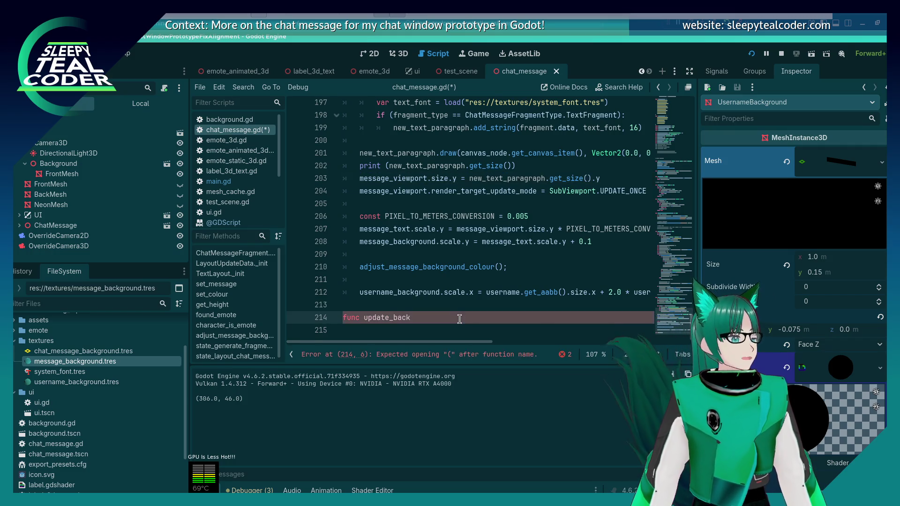
pyautogui.hotkey('shift', 'Home')
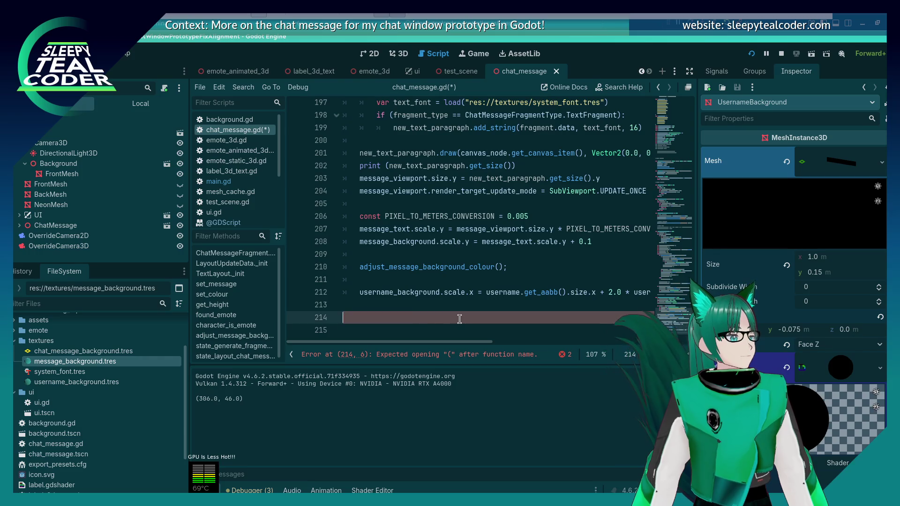
pyautogui.press('BackSpace')
pyautogui.write('func set_')
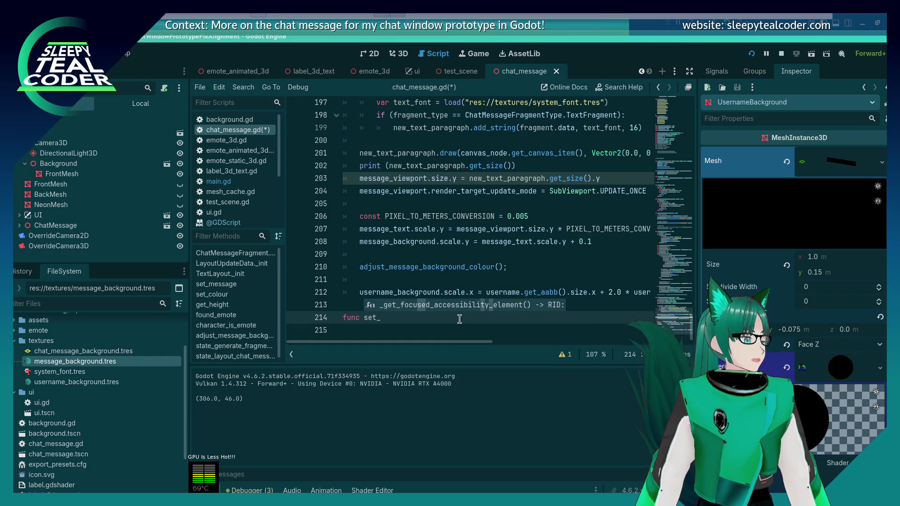
pyautogui.write('user')
pyautogui.write('name_back')
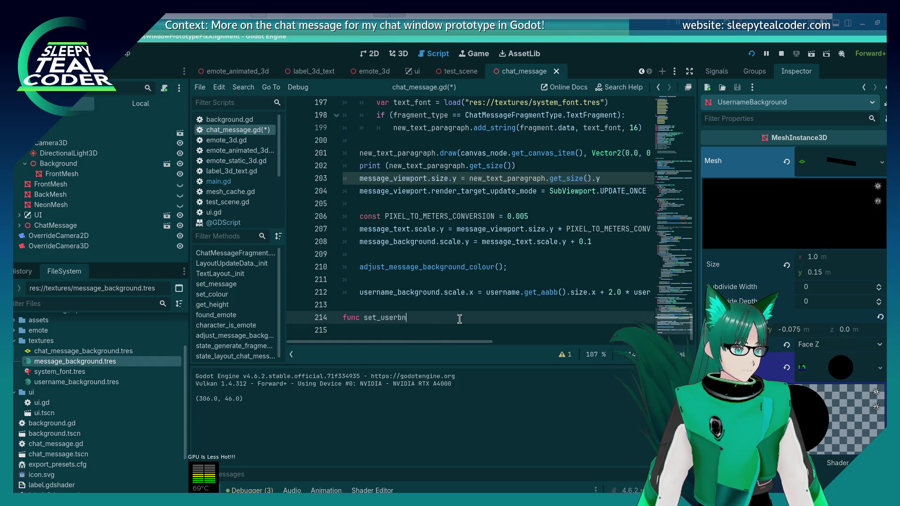
pyautogui.write('ground')
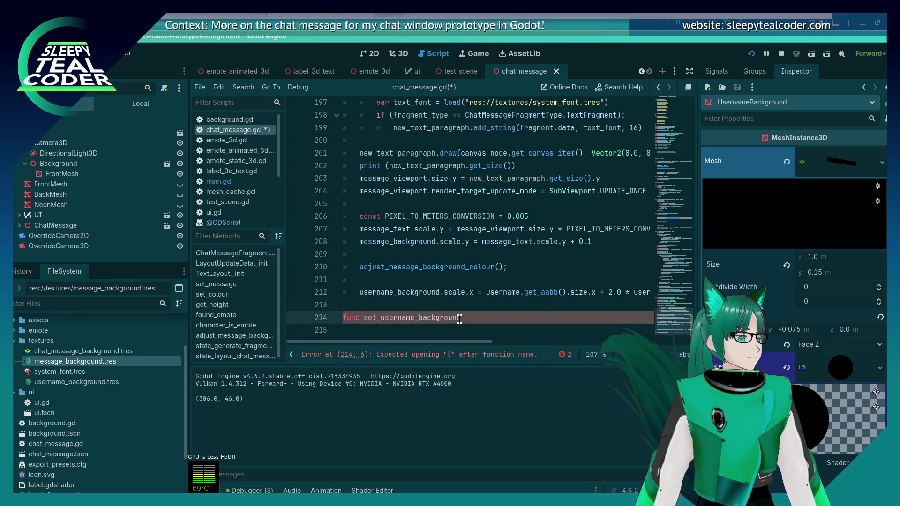
pyautogui.write('_siz')
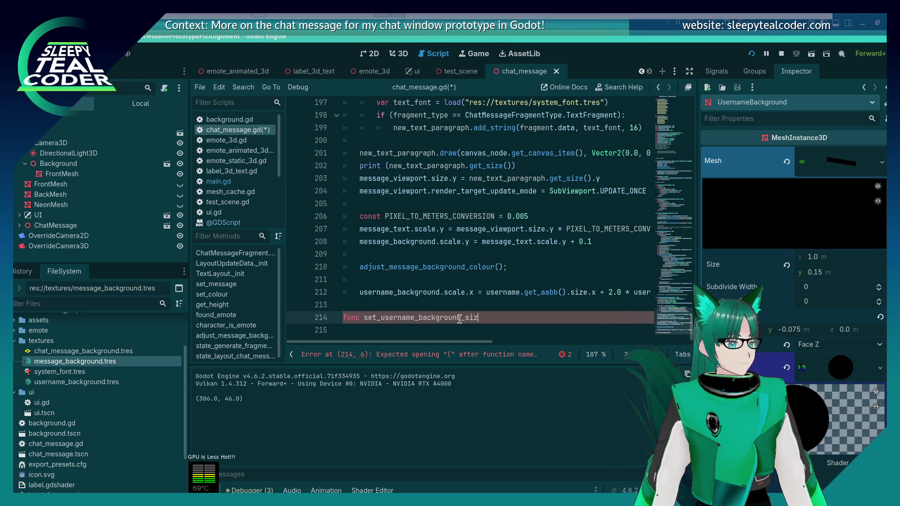
pyautogui.write('e')
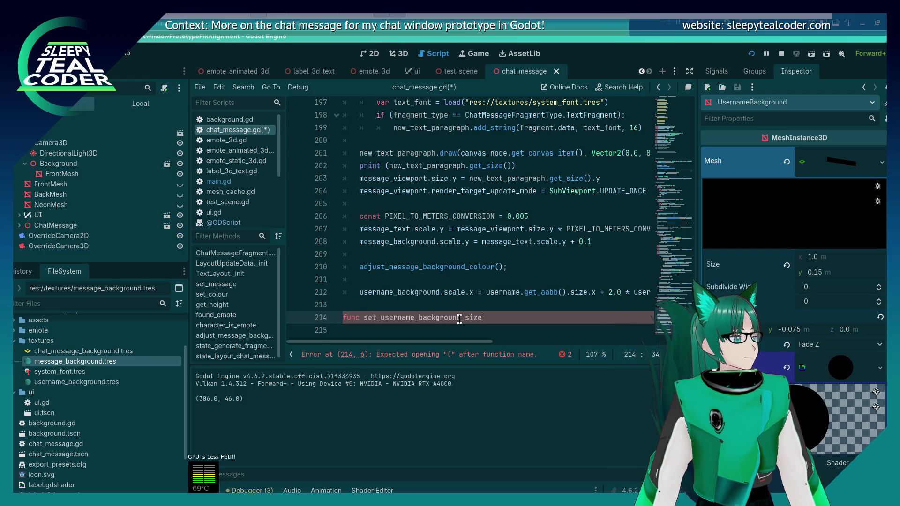
pyautogui.write('() -> void:')
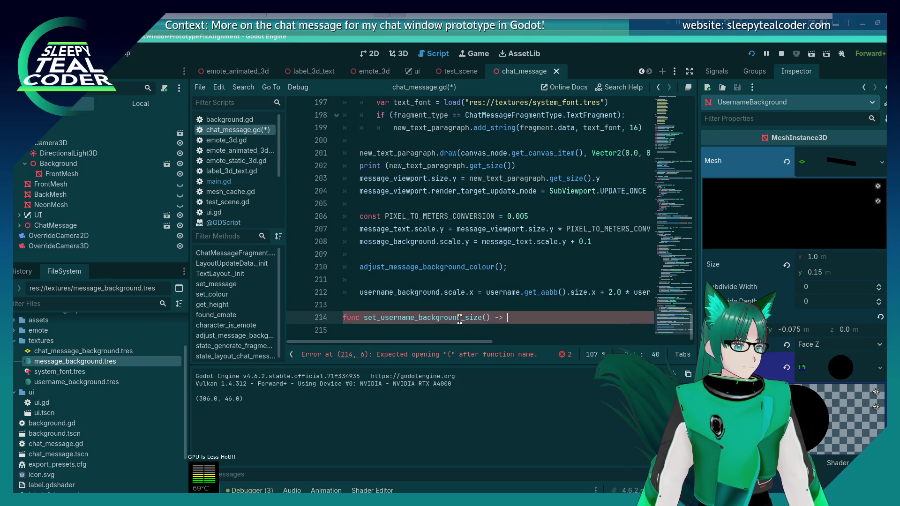
# - Move the username_background.scale.x line into the new function body and save the script
pyautogui.press('Up')
pyautogui.press('Up')
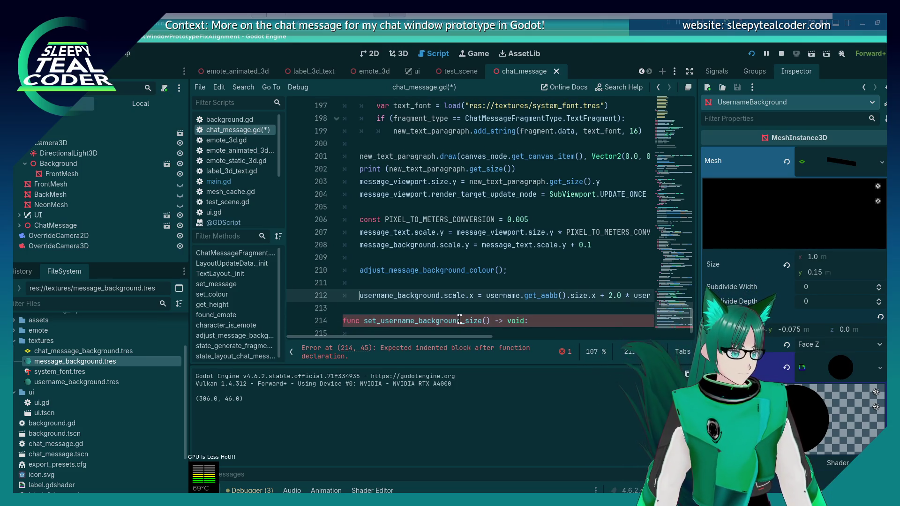
pyautogui.hotkey('ctrl', 'x')
pyautogui.press('Up')
pyautogui.press('Down')
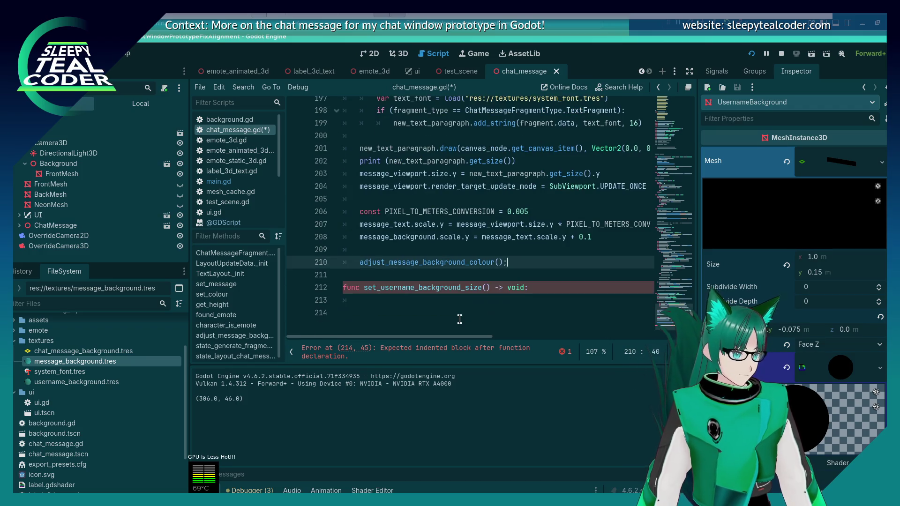
pyautogui.hotkey('ctrl', 'v')
pyautogui.hotkey('ctrl', 's')
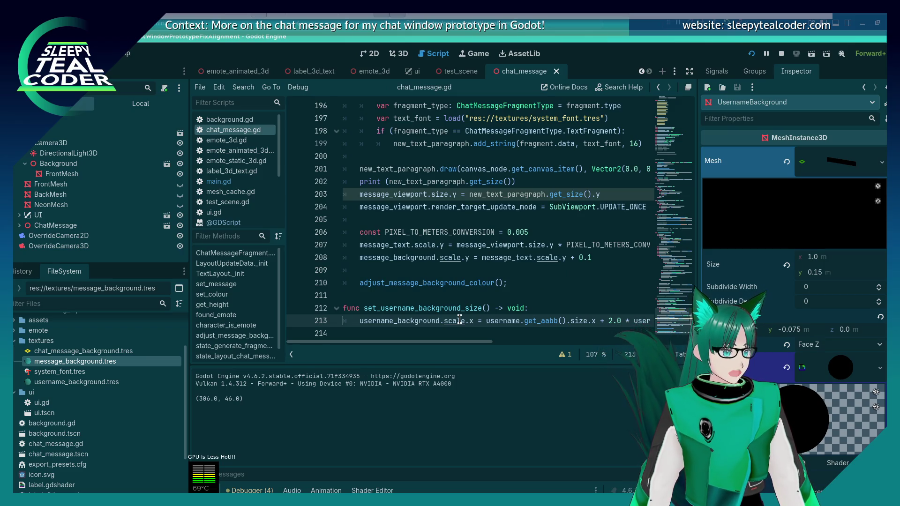
# - Add 'set_username_background_size.call_deferred()' below adjust_message_background_colour() and save chat_message.gd
pyautogui.click(520, 284)
pyautogui.press('Return')
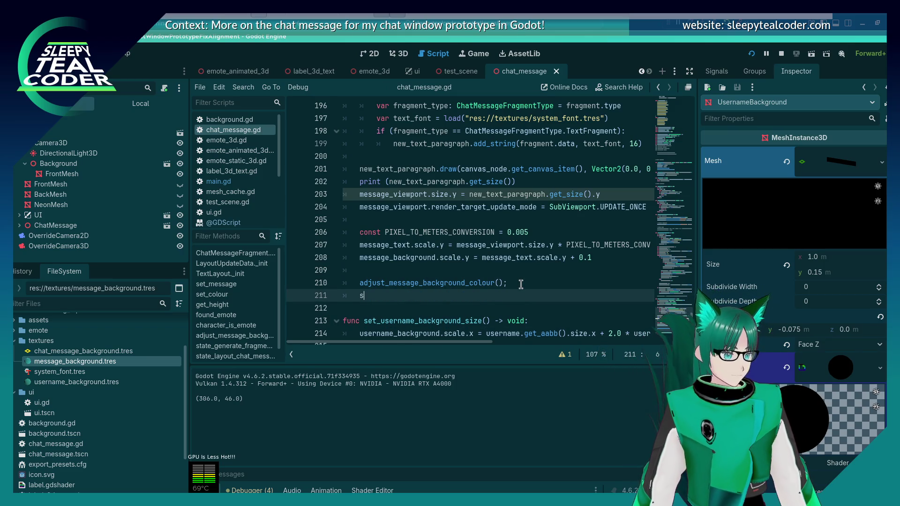
pyautogui.write('set_user')
pyautogui.press('Return')
pyautogui.write('.c')
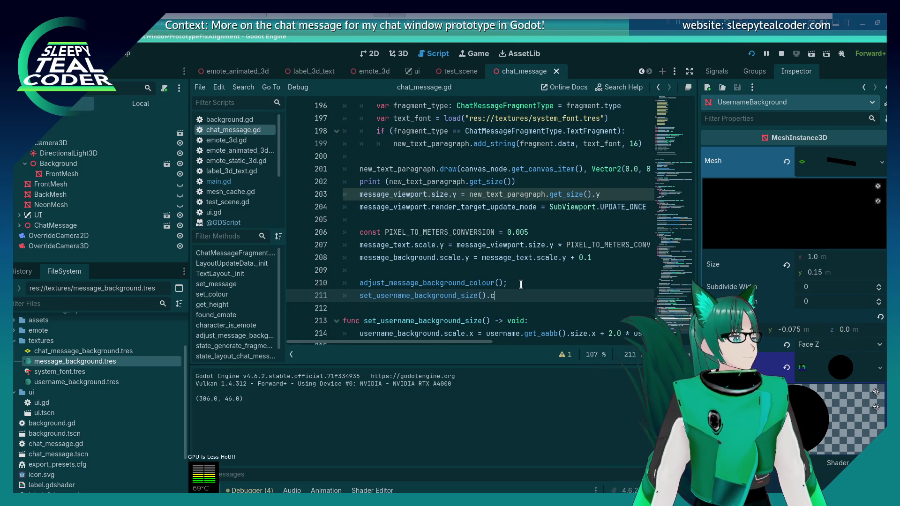
pyautogui.press('BackSpace')
pyautogui.press('BackSpace')
pyautogui.press('BackSpace')
pyautogui.write('.call')
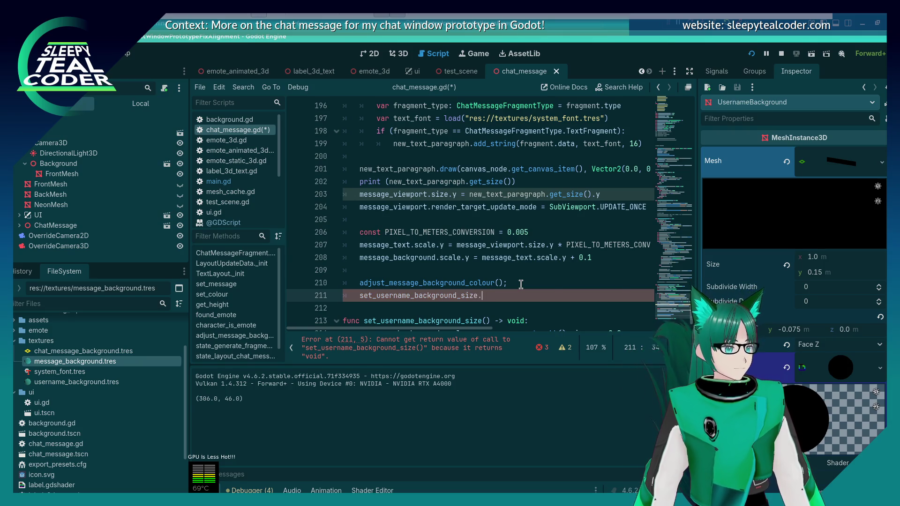
pyautogui.press('Down')
pyautogui.press('Down')
pyautogui.press('Return')
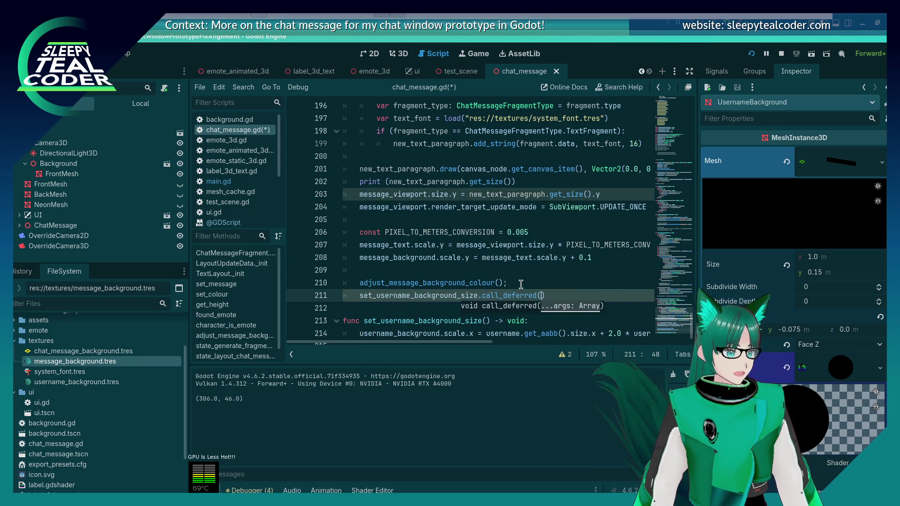
pyautogui.click(521, 284)
pyautogui.moveTo(513, 296)
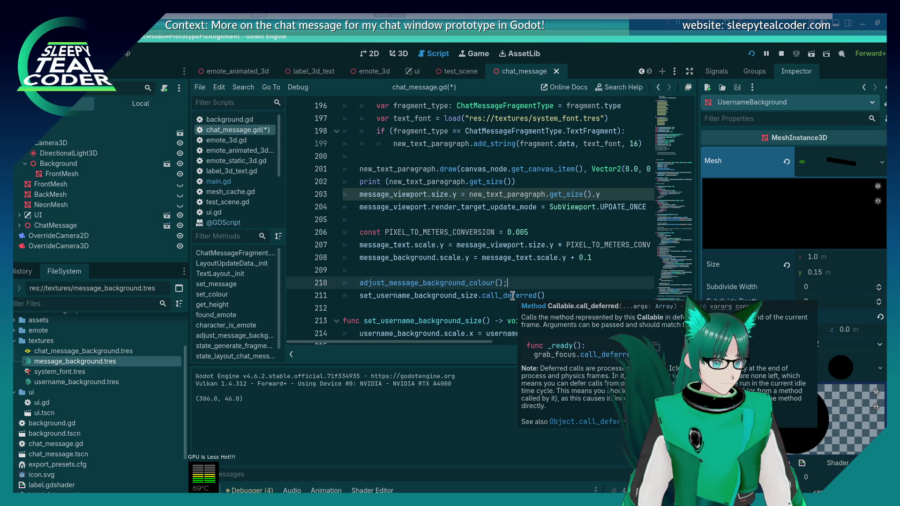
pyautogui.hotkey('ctrl', 's')
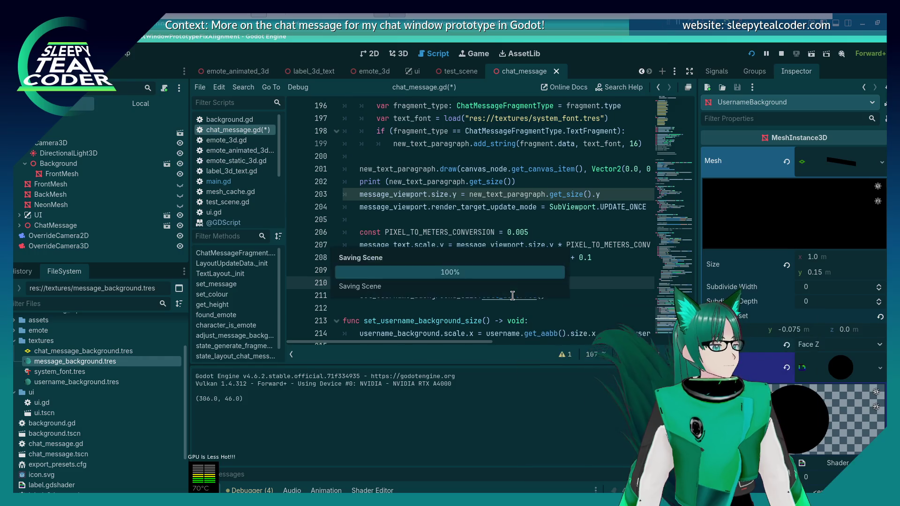
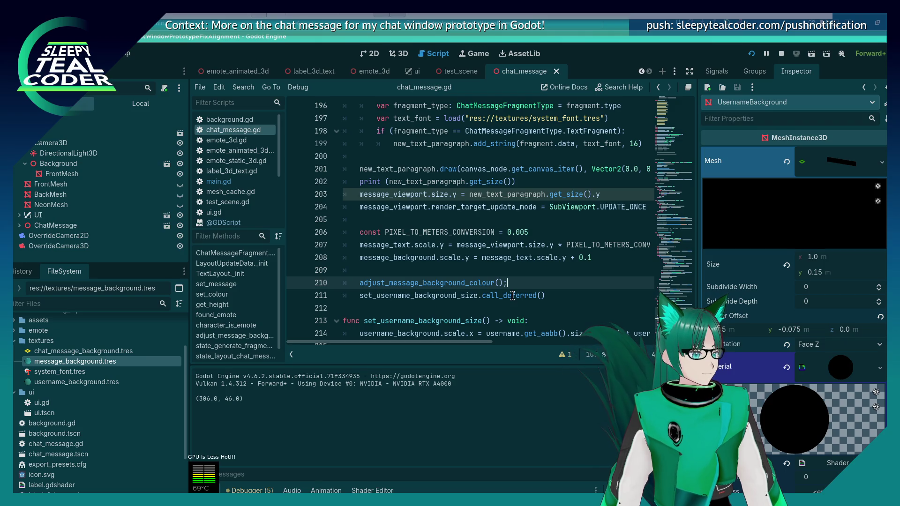
# - Run the chat prototype and view it through the editor's 3D camera, zoomed in
pyautogui.click(751, 53)
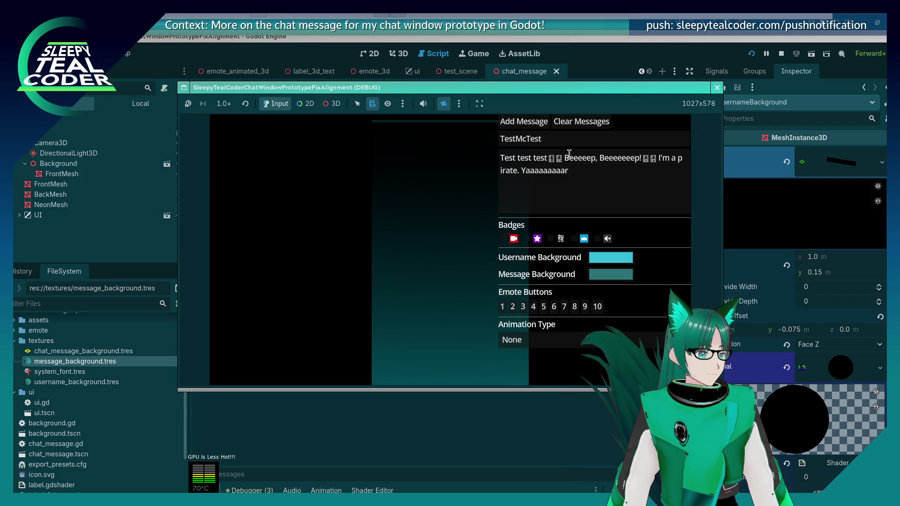
pyautogui.click(518, 124)
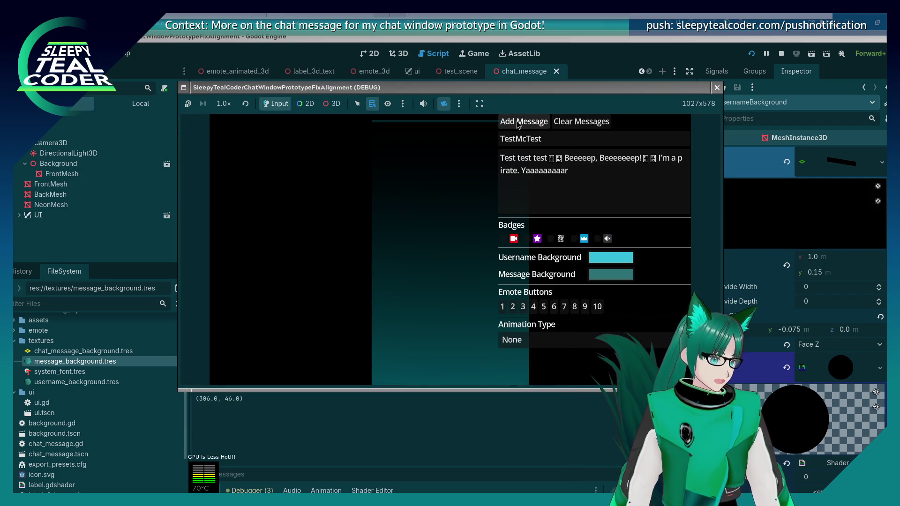
pyautogui.click(333, 103)
pyautogui.click(444, 104)
pyautogui.click(444, 104)
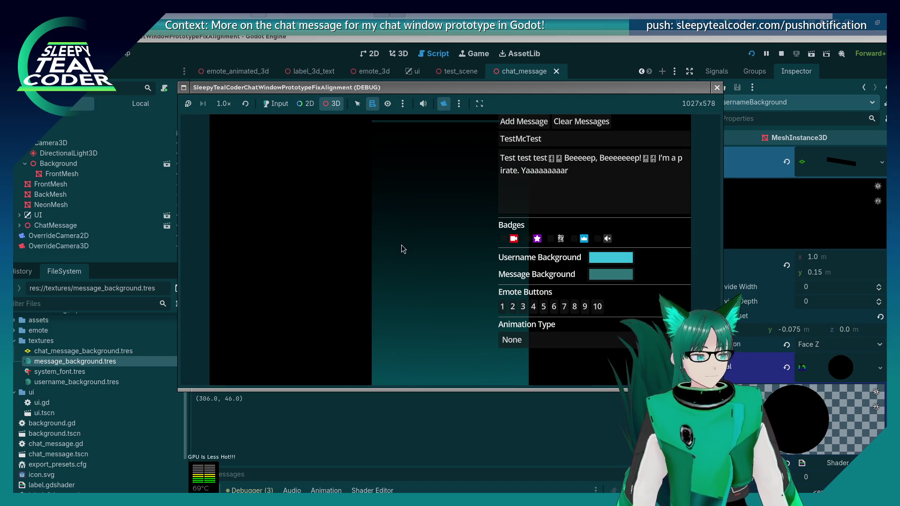
pyautogui.scroll(3, 385, 253)
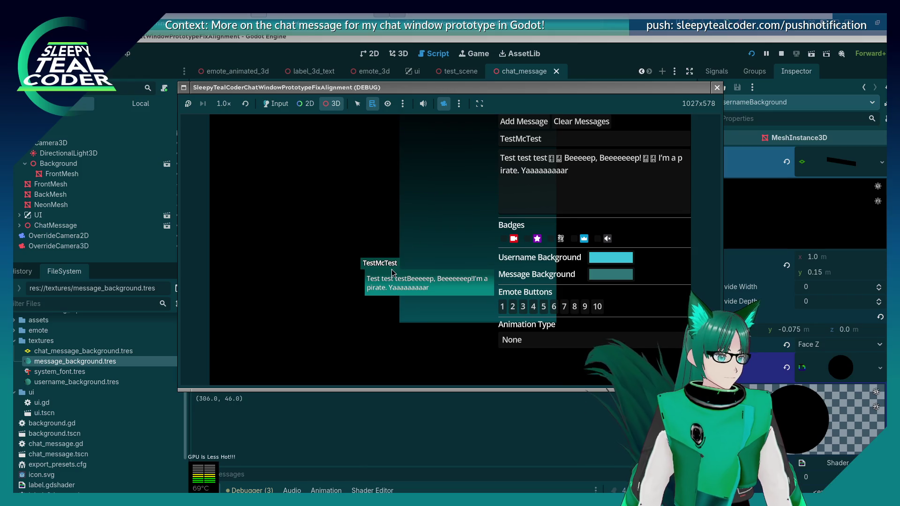
pyautogui.click(559, 137)
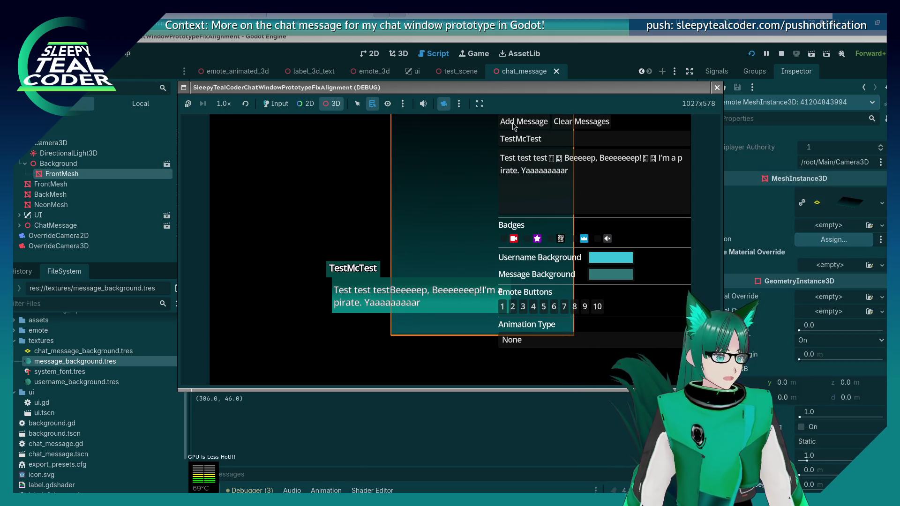
# - Add a test message whose username is a long run of repeated A's
pyautogui.click(276, 104)
pyautogui.click(550, 137)
pyautogui.hotkey('ctrl', 'a')
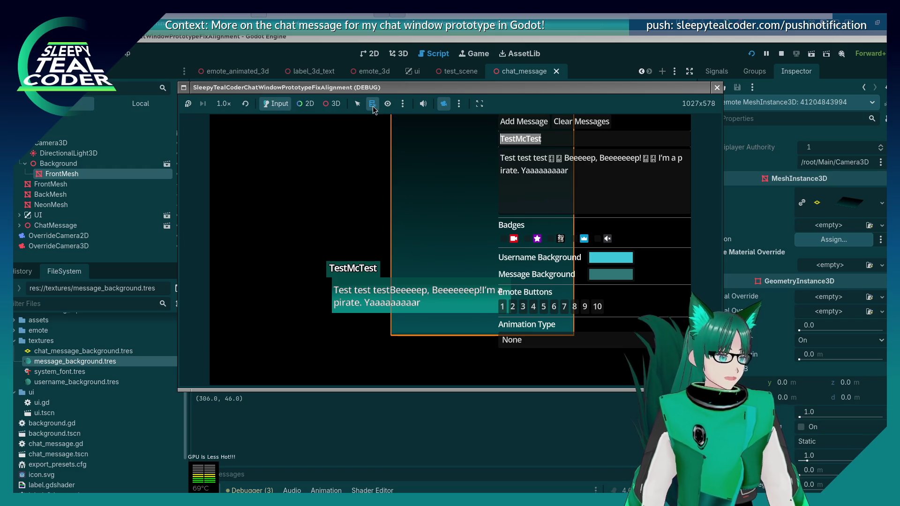
pyautogui.write('Aaaaaaaaaaaaaaaaaaaaaaaaaaaaaaaaa')
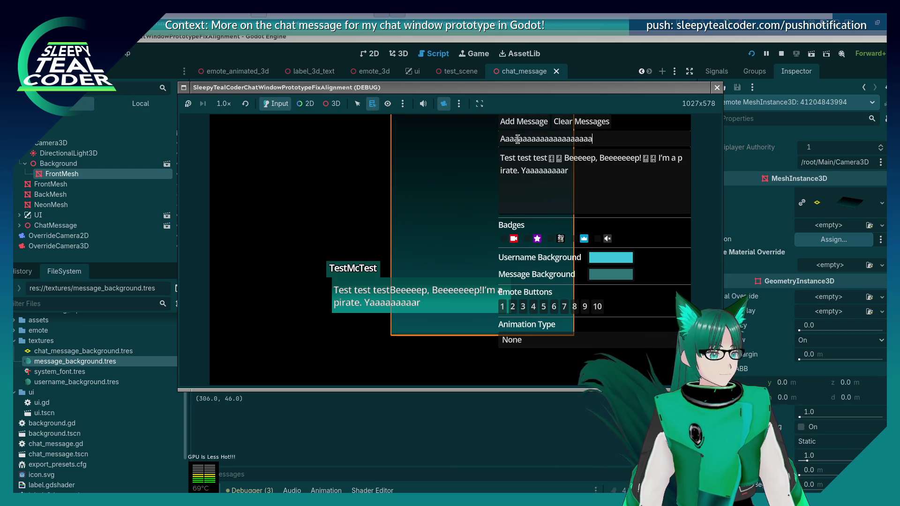
pyautogui.click(522, 123)
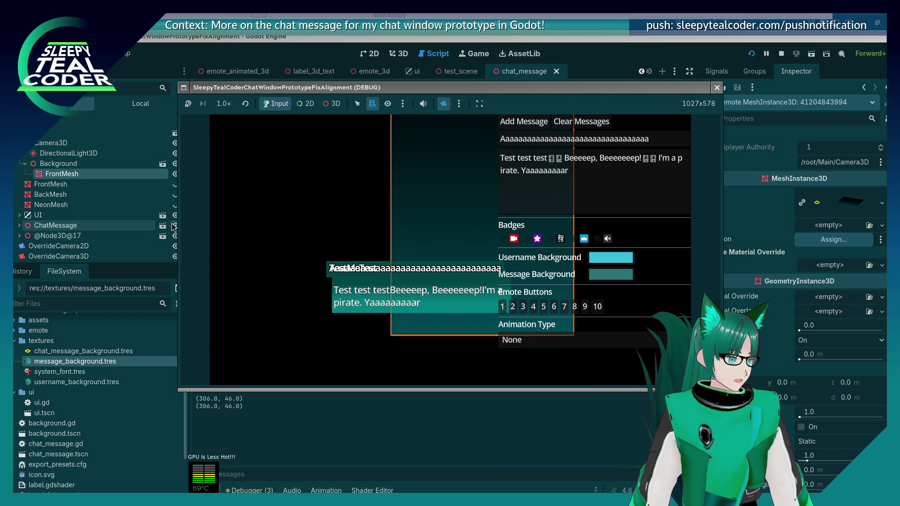
pyautogui.click(174, 227)
pyautogui.hotkey('alt', 'Tab')
pyautogui.click(356, 247)
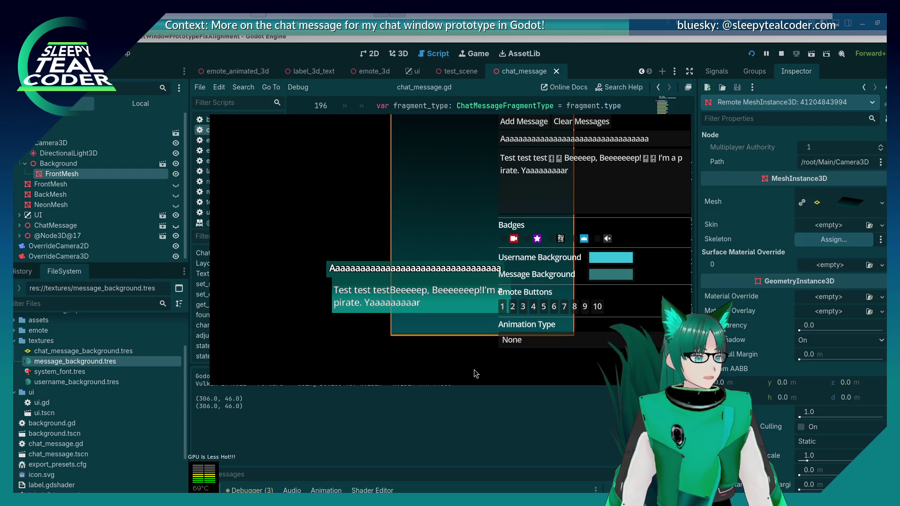
# - Replace the message text with repeated 'Beeeeeeeeeeeeep' words, pasted twice, and add the message
pyautogui.click(570, 183)
pyautogui.hotkey('ctrl', 'a')
pyautogui.press('BackSpace')
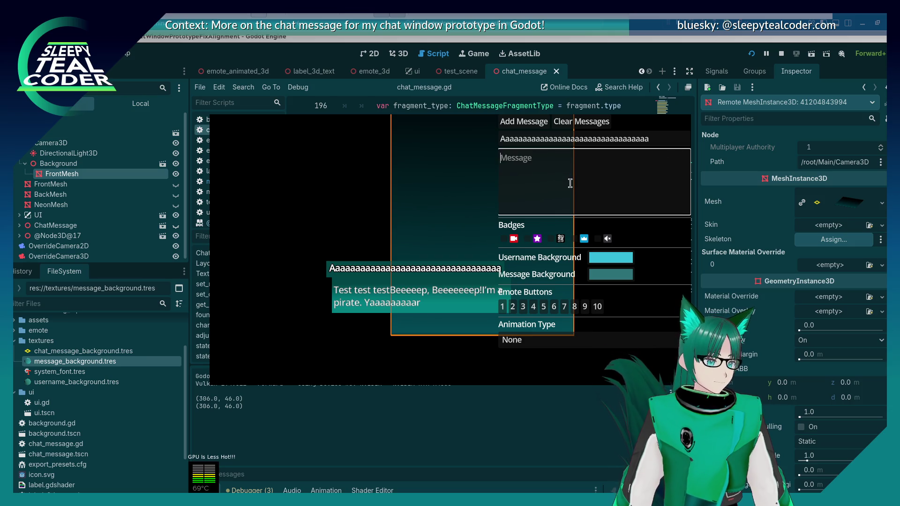
pyautogui.write('Beeeeeeeeeeeeep Be')
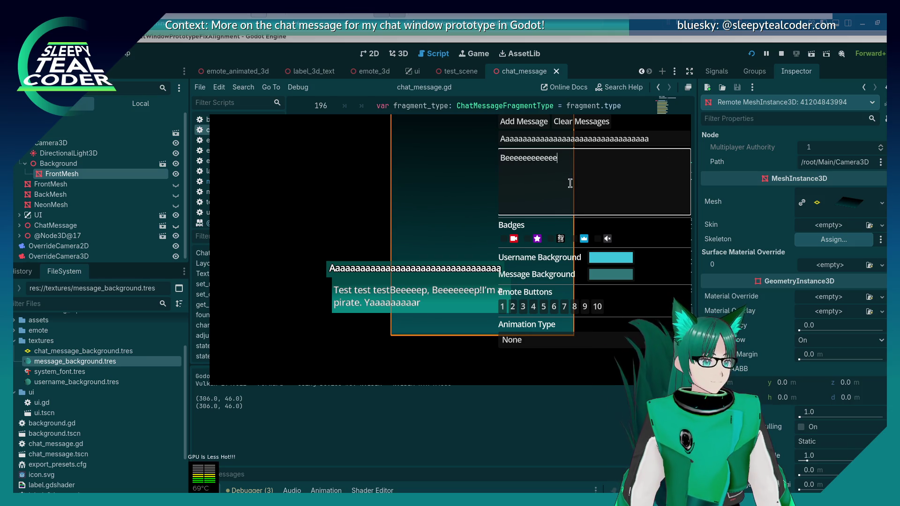
pyautogui.write('eeeeeeeeeeeep Beeeeeeeeeep')
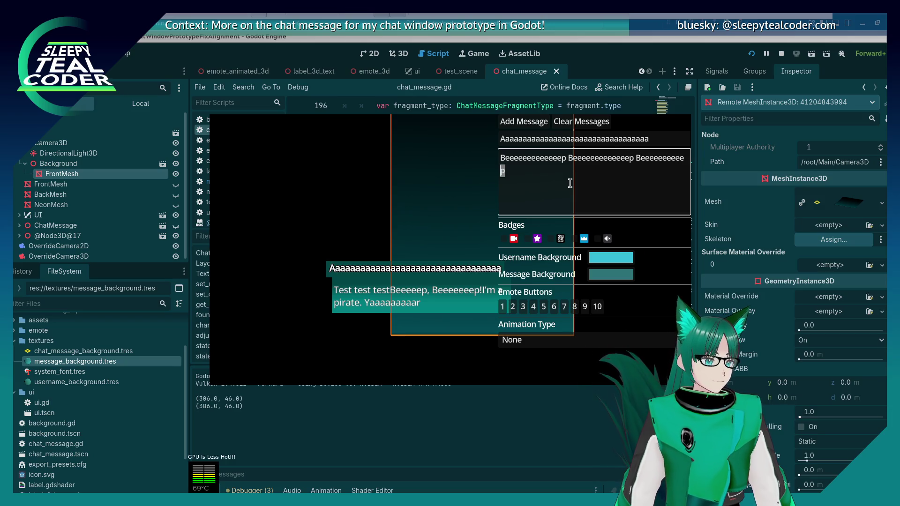
pyautogui.hotkey('ctrl', 'v')
pyautogui.hotkey('ctrl', 'v')
pyautogui.hotkey('ctrl', 'v')
pyautogui.hotkey('ctrl', 'v')
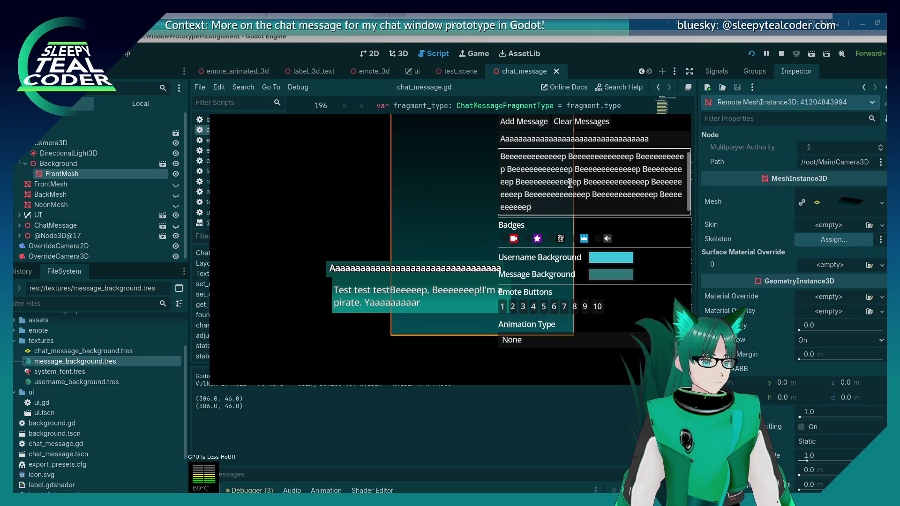
pyautogui.click(525, 124)
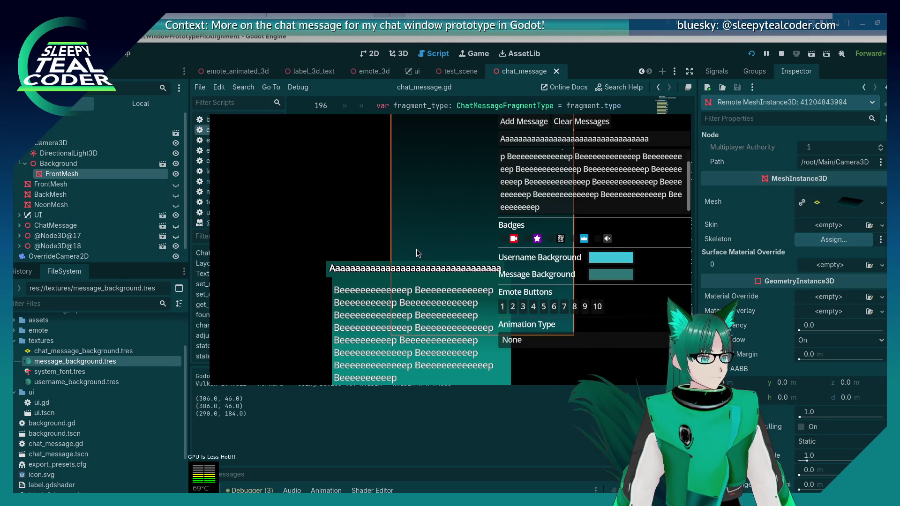
pyautogui.hotkey('alt', 'Tab')
pyautogui.hotkey('alt', 'Tab')
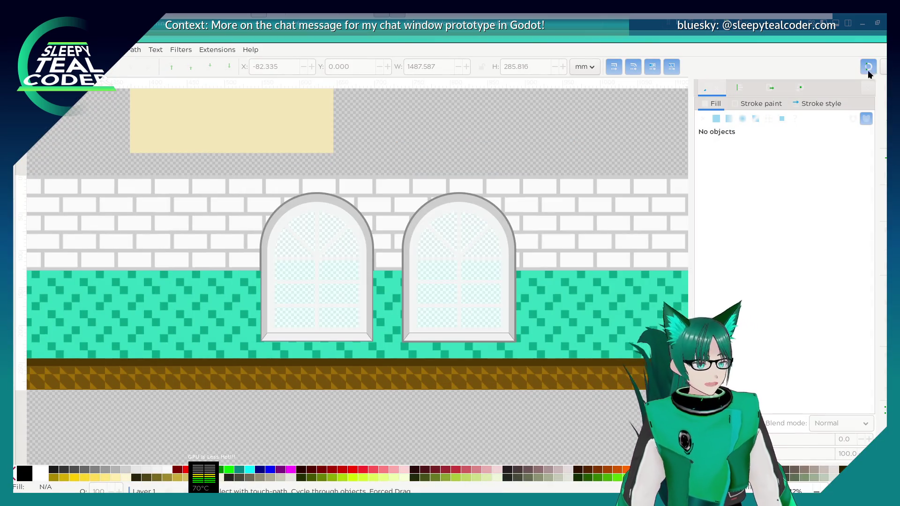
# - Close ShopBackground.svg in Inkscape, discarding its unsaved changes
pyautogui.hotkey('ctrl', 'w')
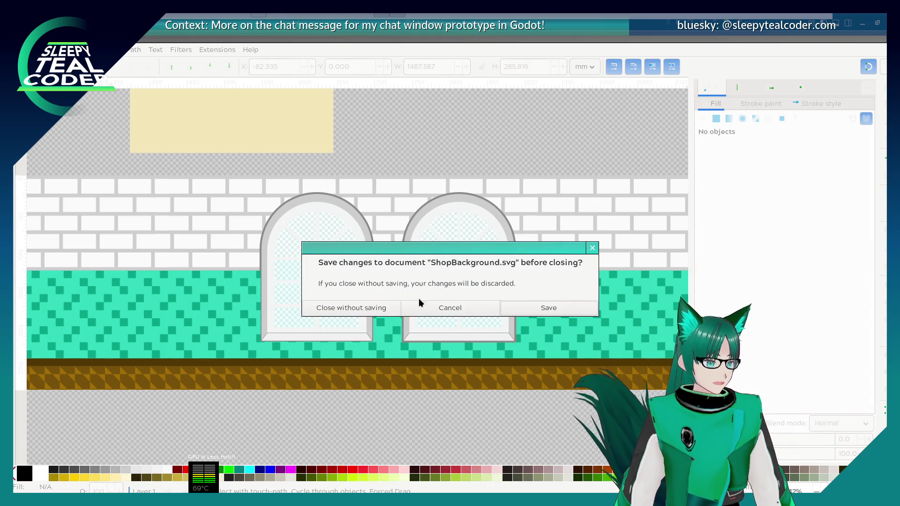
pyautogui.click(389, 307)
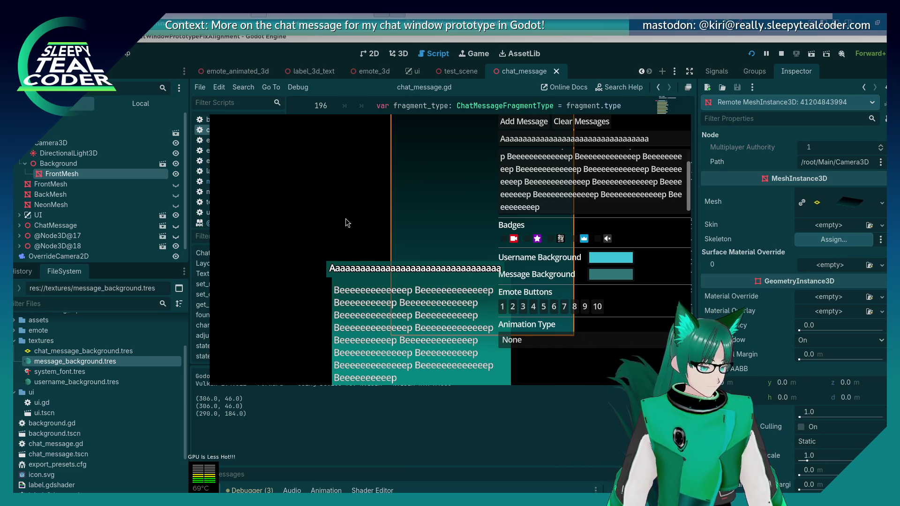
# - Orbit the 3D game view to inspect the wrapped message at an angle, then return to chat_message.gd
pyautogui.hotkey('alt', 'Tab')
pyautogui.hotkey('alt', 'Tab')
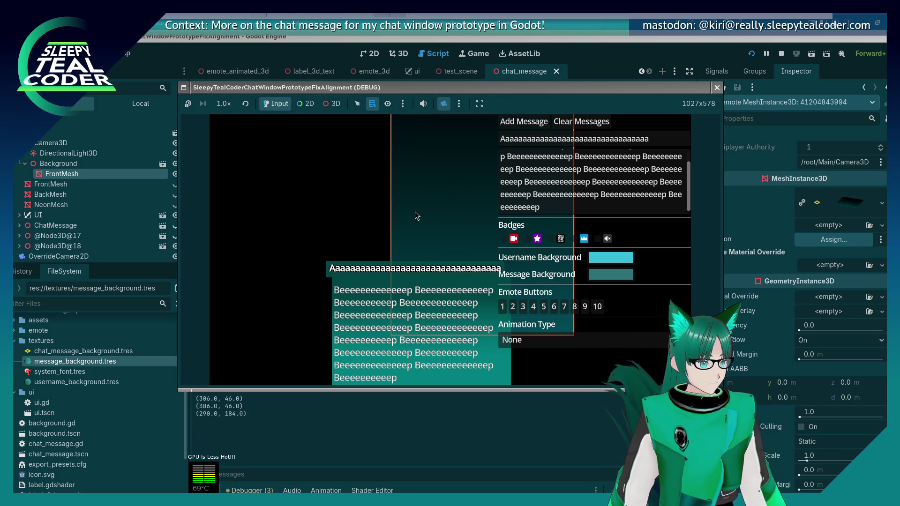
pyautogui.click(335, 108)
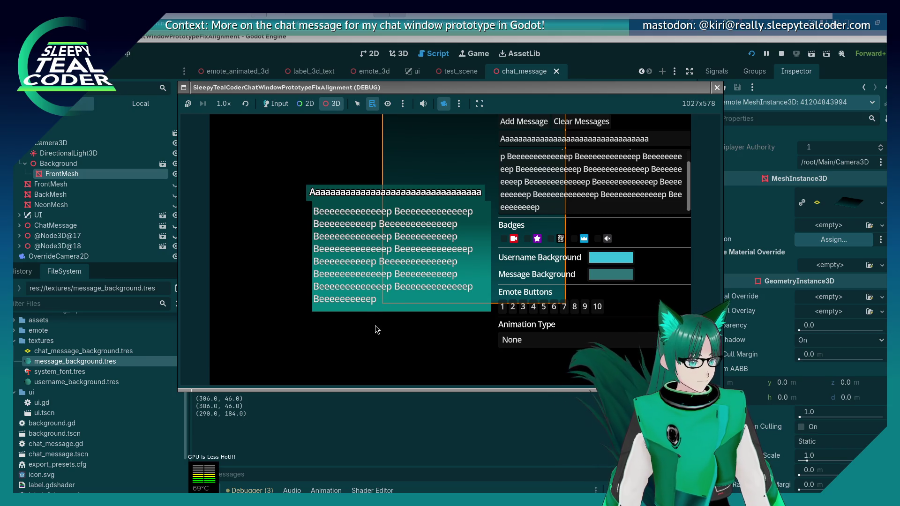
pyautogui.moveTo(375, 324)
pyautogui.mouseDown()
pyautogui.moveTo(371, 308)
pyautogui.moveTo(386, 306)
pyautogui.moveTo(391, 314)
pyautogui.moveTo(344, 305)
pyautogui.moveTo(416, 313)
pyautogui.moveTo(362, 306)
pyautogui.moveTo(374, 310)
pyautogui.mouseUp()
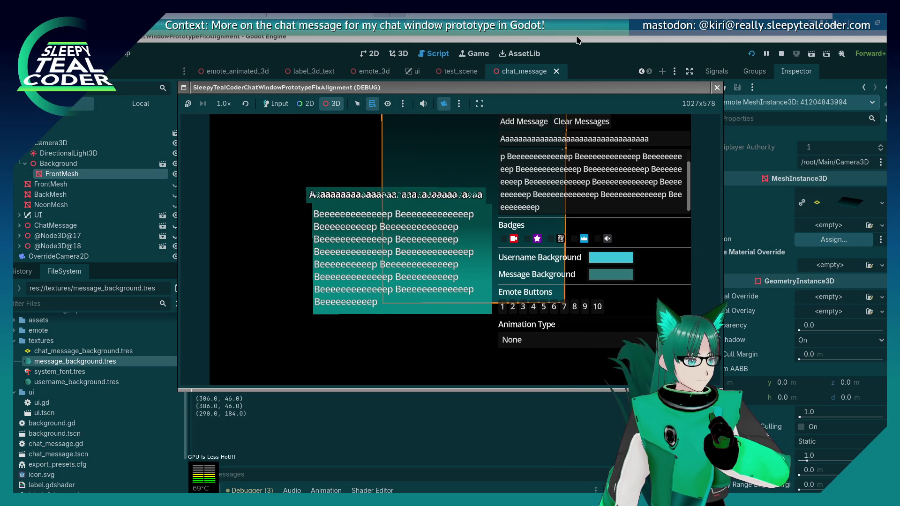
pyautogui.click(601, 48)
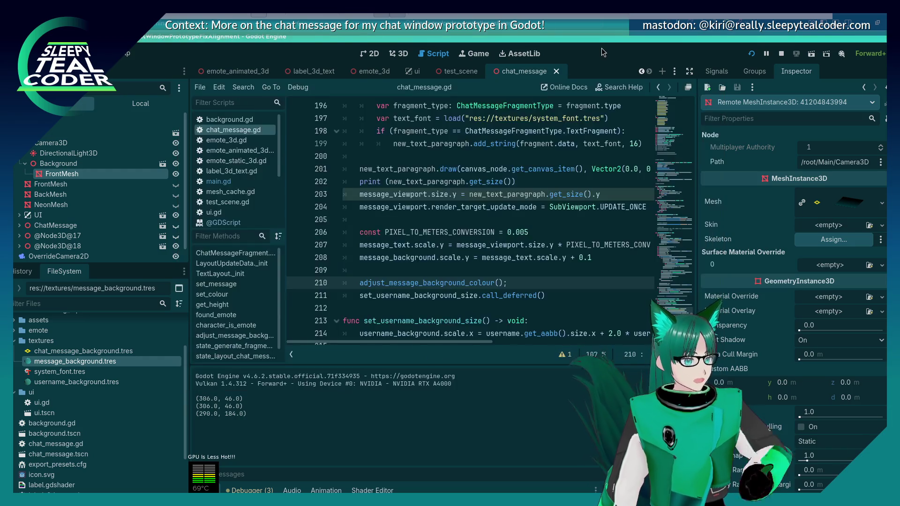
# - Delete the commented-out rendering_state line in chat_message.gd
pyautogui.moveTo(474, 285)
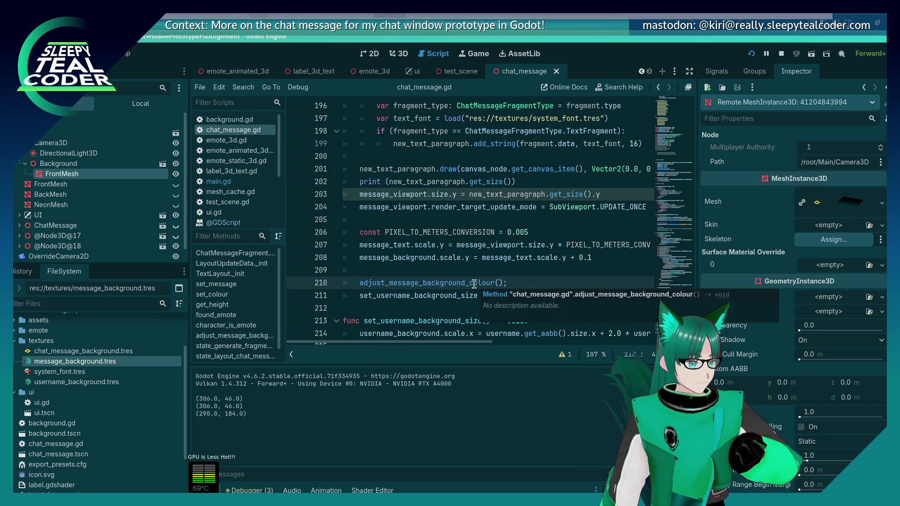
pyautogui.scroll(-1, 468, 256)
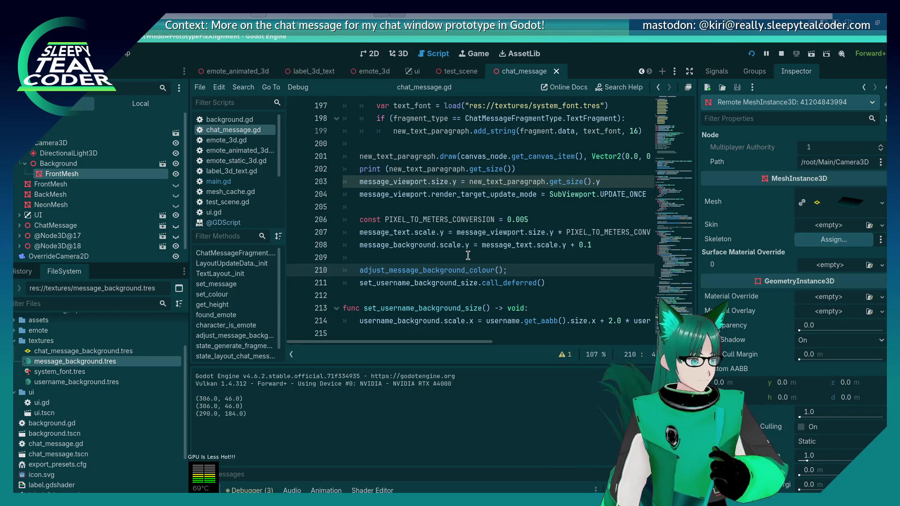
pyautogui.scroll(6, 468, 256)
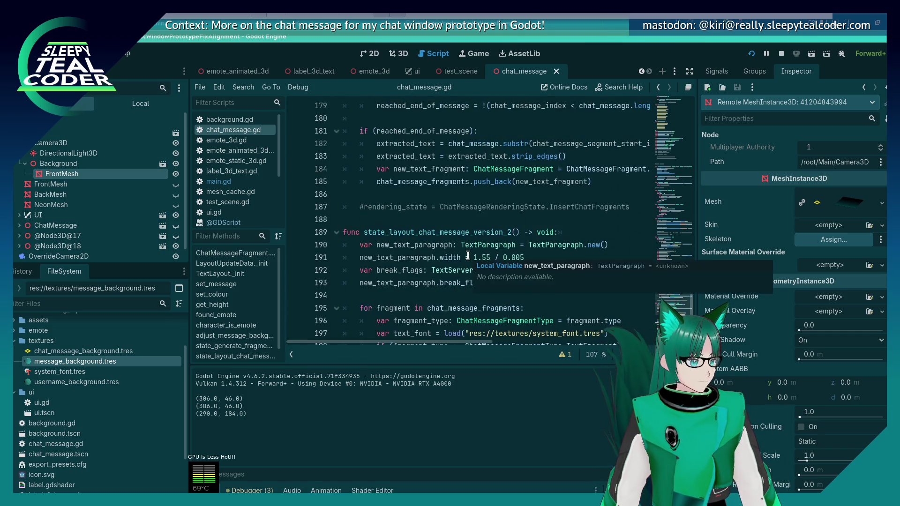
pyautogui.scroll(1, 468, 255)
pyautogui.moveTo(467, 255); pyautogui.dragTo(321, 237)
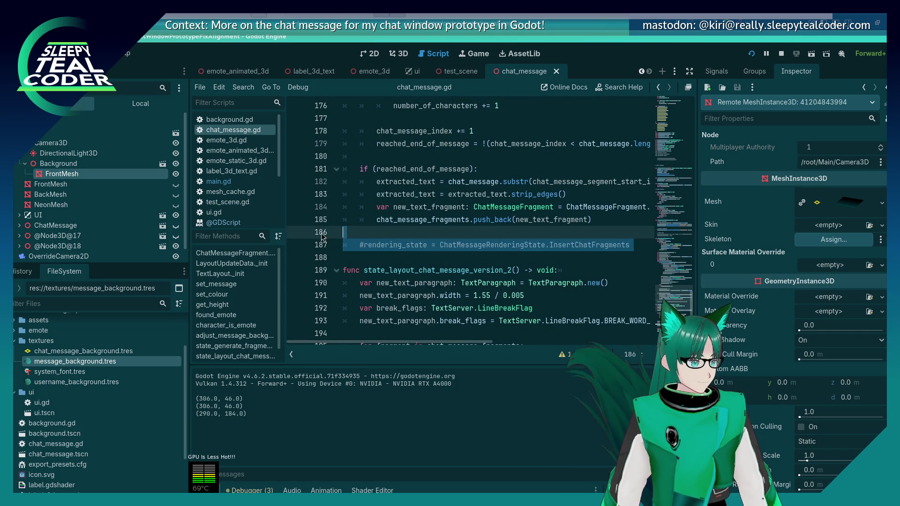
pyautogui.press('BackSpace')
pyautogui.scroll(-6, 395, 239)
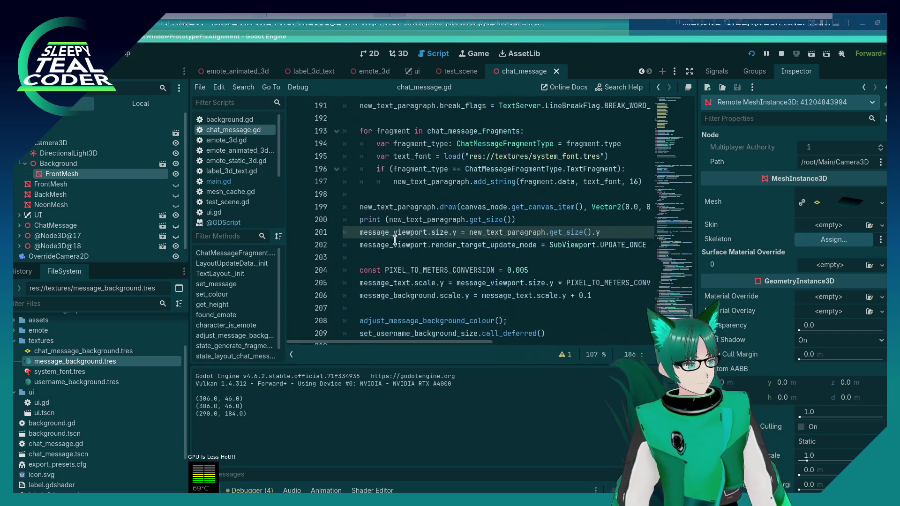
pyautogui.scroll(20, 395, 240)
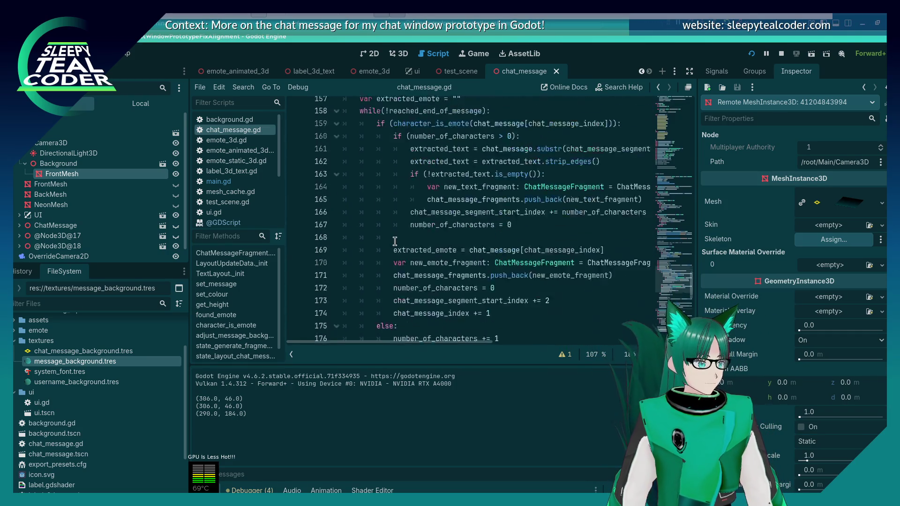
pyautogui.scroll(3, 395, 241)
pyautogui.scroll(-3, 394, 240)
pyautogui.moveTo(387, 220); pyautogui.dragTo(336, 207)
# - Search the script for badges_parts and step through each match
pyautogui.click(373, 181)
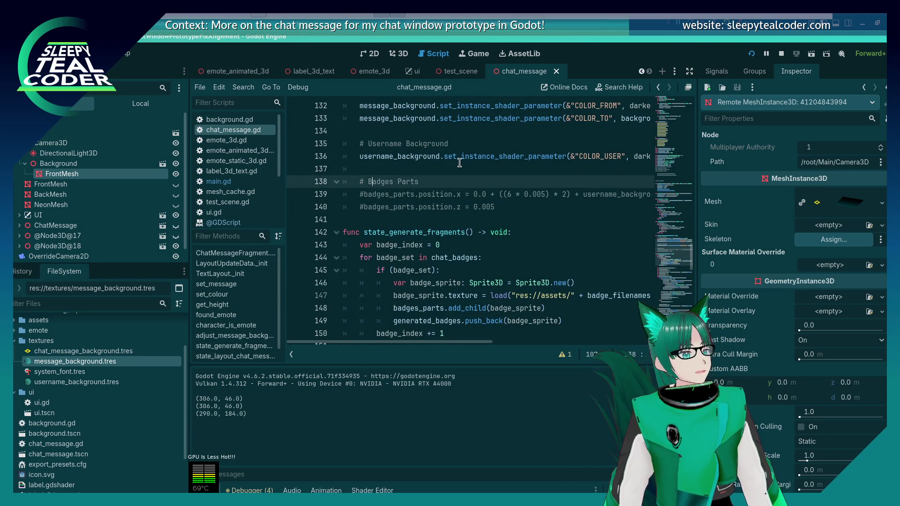
pyautogui.doubleClick(404, 194)
pyautogui.hotkey('ctrl', 'f')
pyautogui.press('Return')
pyautogui.press('Return')
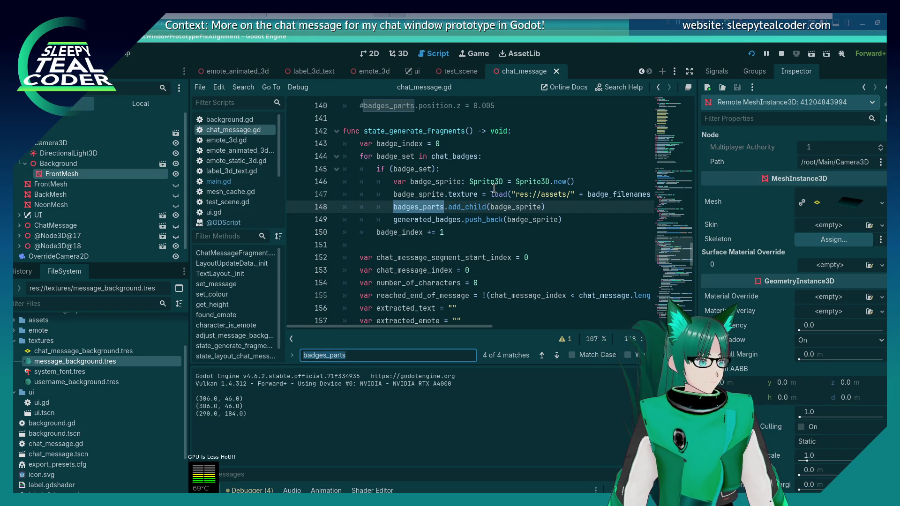
pyautogui.press('Return')
pyautogui.press('Return')
pyautogui.press('Return')
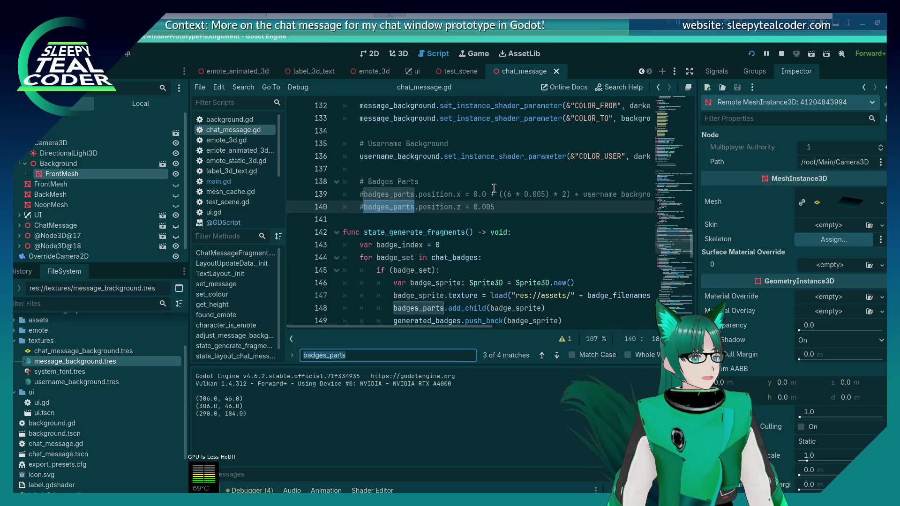
pyautogui.press('Return')
pyautogui.press('Return')
pyautogui.press('Return')
pyautogui.press('Return')
pyautogui.press('Return')
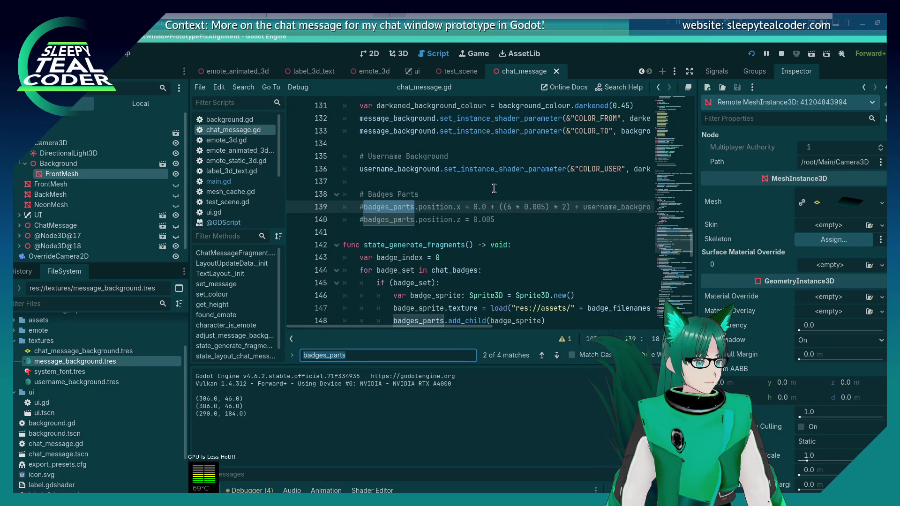
pyautogui.hotkey('alt', 'Tab')
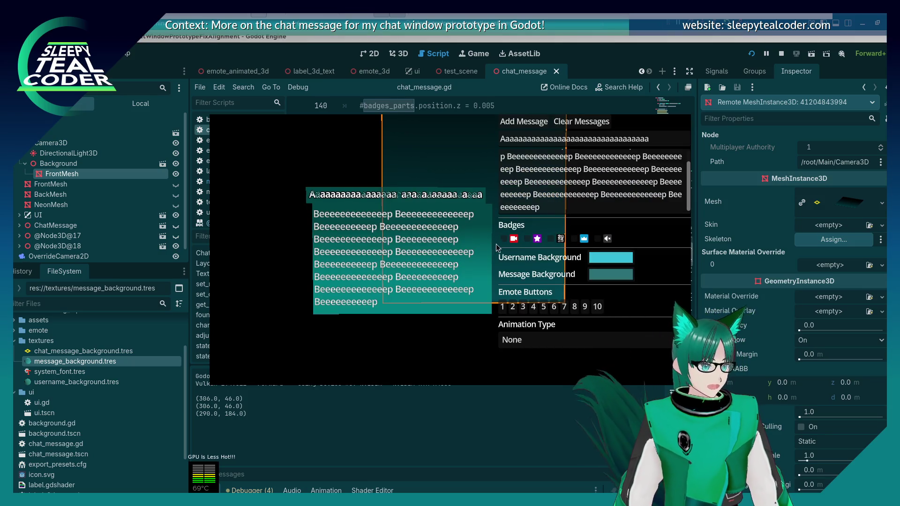
# - Add a chat message with the first three badges ticked
pyautogui.hotkey('alt', 'Tab')
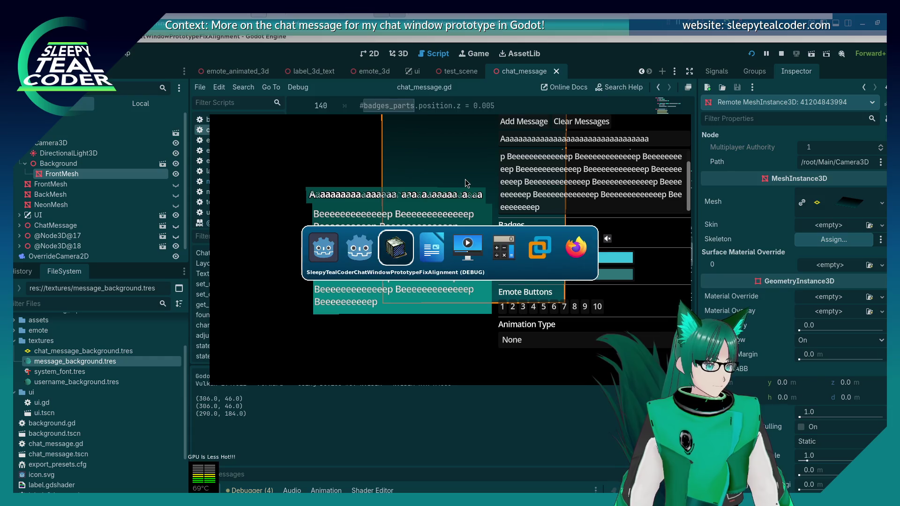
pyautogui.click(270, 106)
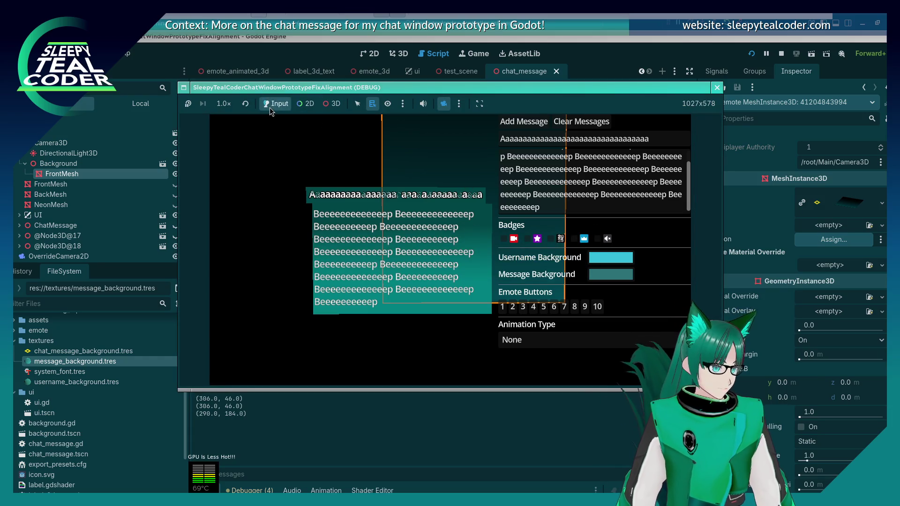
pyautogui.click(504, 239)
pyautogui.click(527, 239)
pyautogui.click(551, 239)
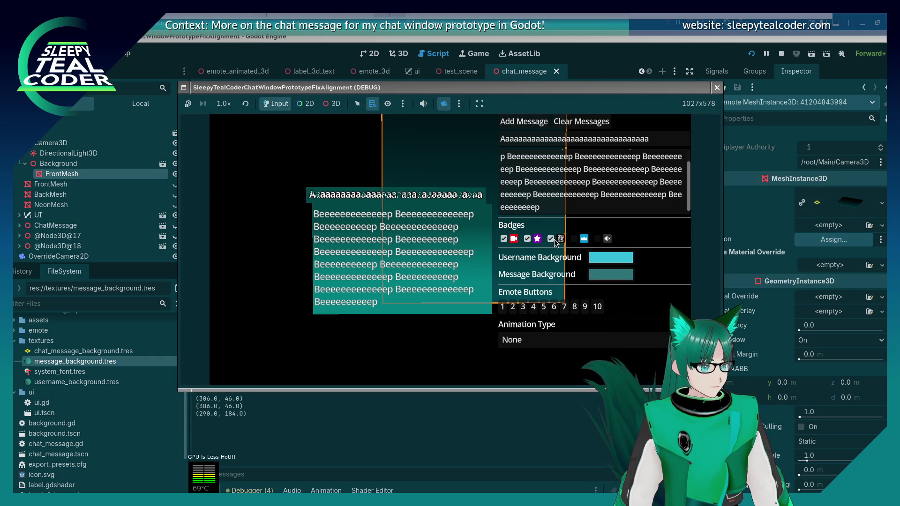
pyautogui.click(524, 122)
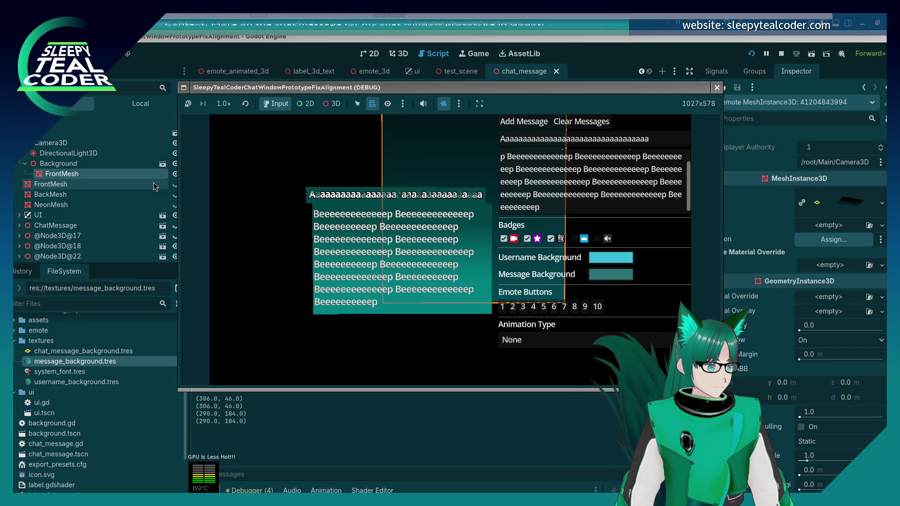
# - Select BackMesh in the editor, glance at the terminal, and return to the game
pyautogui.click(107, 202)
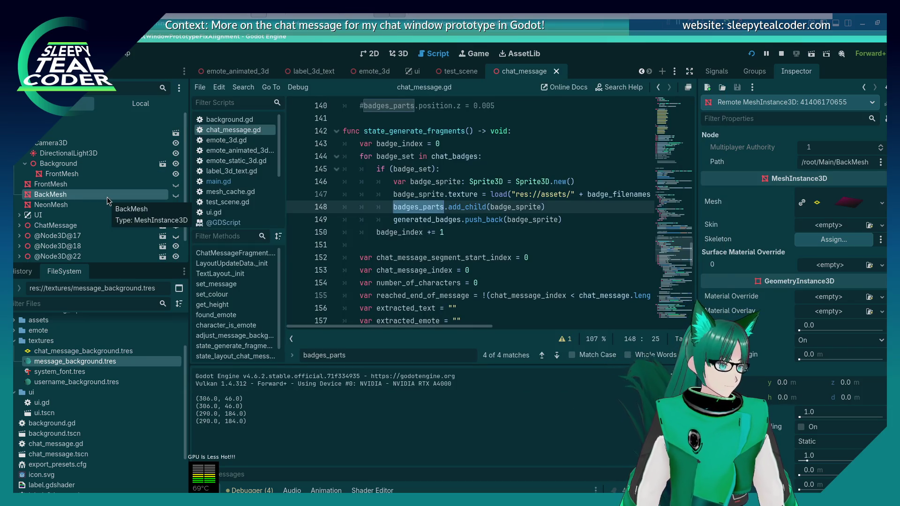
pyautogui.scroll(-1, 107, 198)
pyautogui.hotkey('alt', 'Tab')
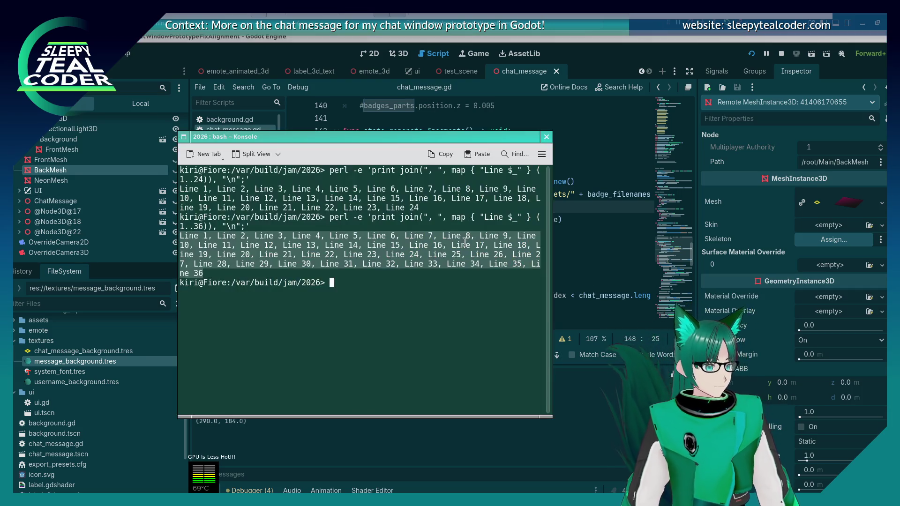
pyautogui.hotkey('alt', 'Tab')
pyautogui.hotkey('alt', 'Tab')
pyautogui.hotkey('alt', 'shift', 'Tab')
pyautogui.hotkey('alt', 'shift', 'Tab')
pyautogui.hotkey('alt', 'shift', 'Tab')
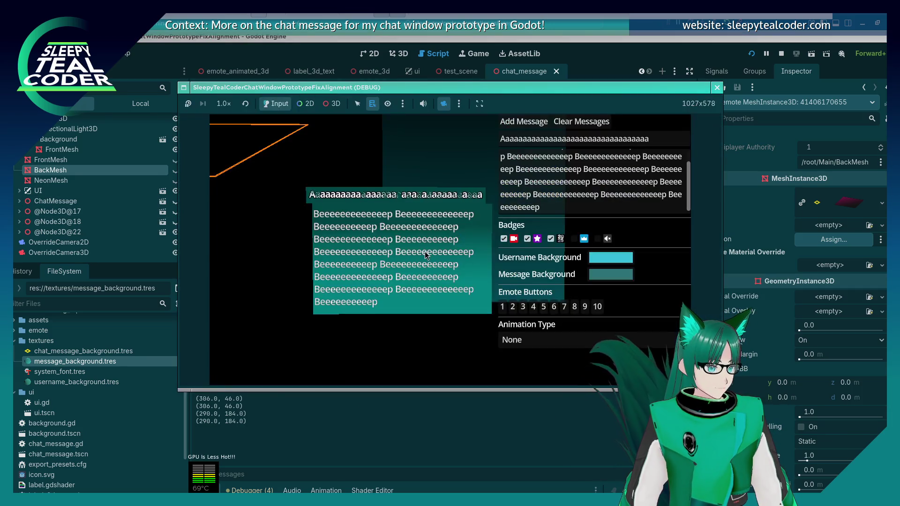
pyautogui.click(332, 104)
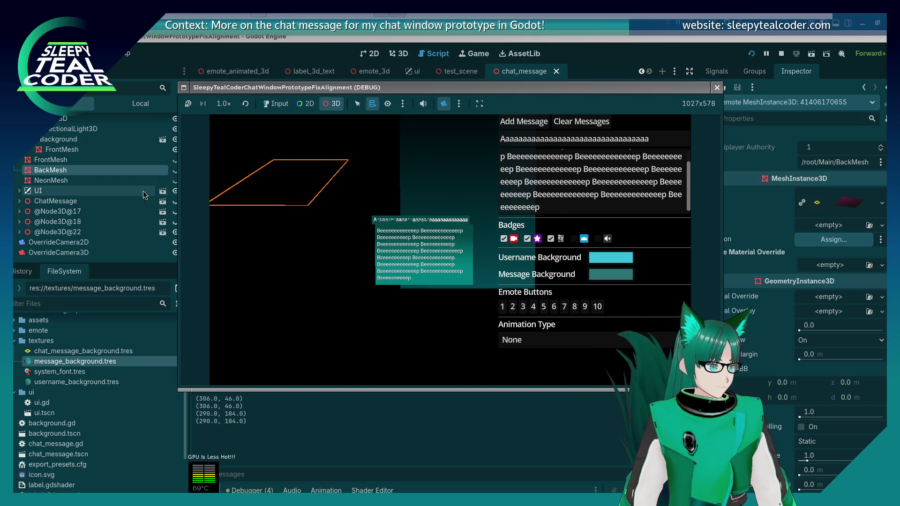
pyautogui.click(82, 231)
pyautogui.hotkey('alt', 'Tab')
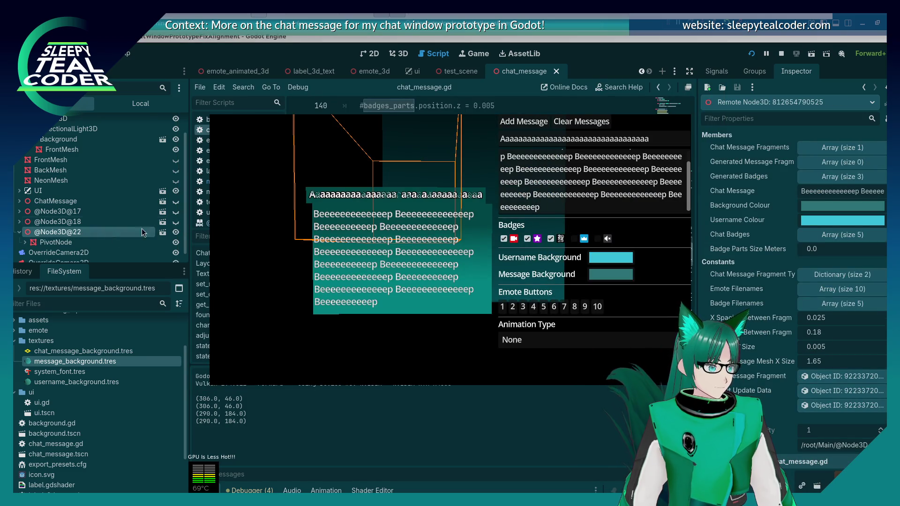
pyautogui.click(34, 243)
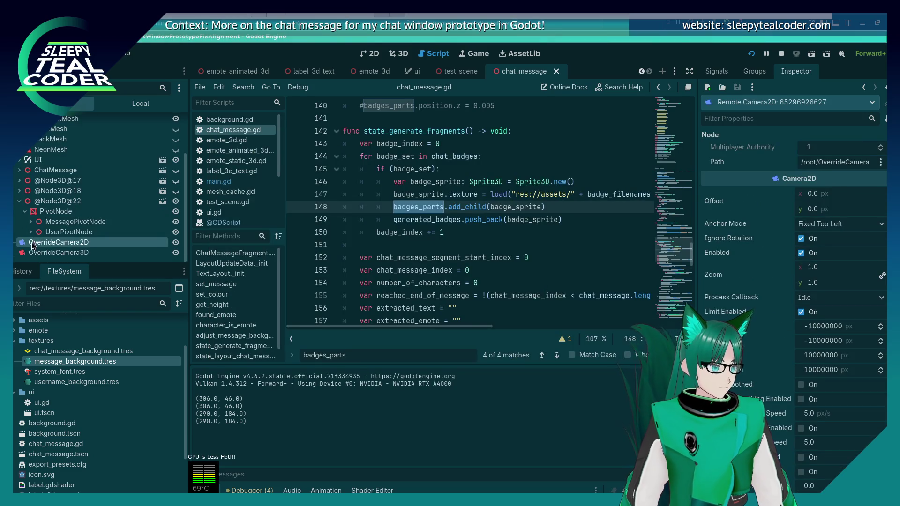
pyautogui.scroll(-3, 41, 248)
pyautogui.click(37, 252)
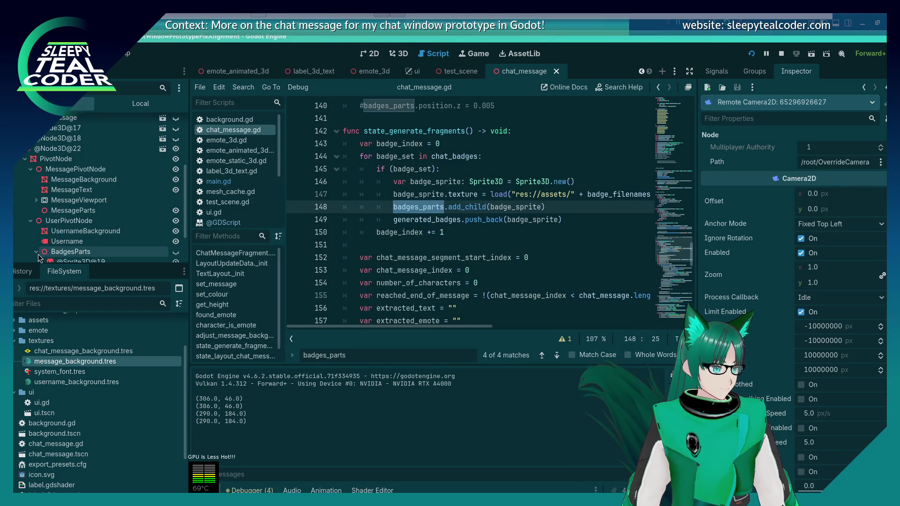
# - Make the BadgesParts node visible and orbit the camera to see the badge icon
pyautogui.scroll(-1, 45, 253)
pyautogui.click(106, 217)
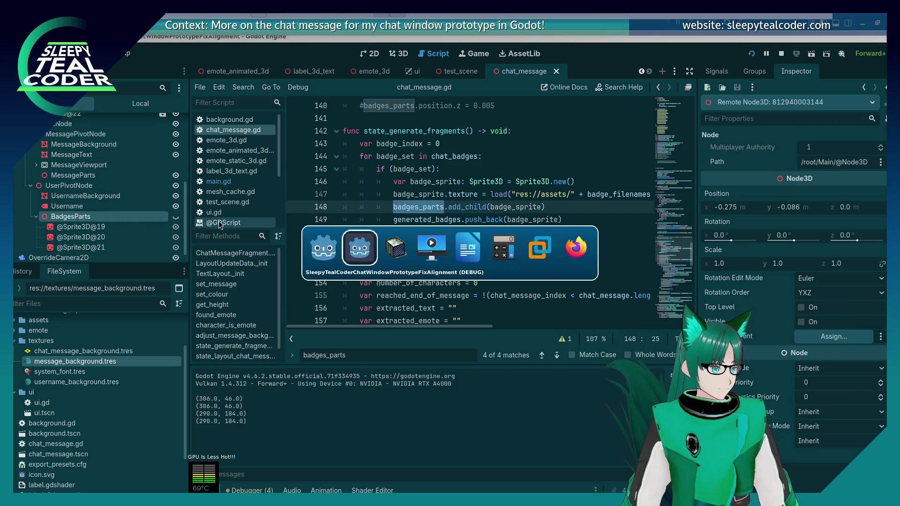
pyautogui.hotkey('alt', 'Tab')
pyautogui.click(176, 217)
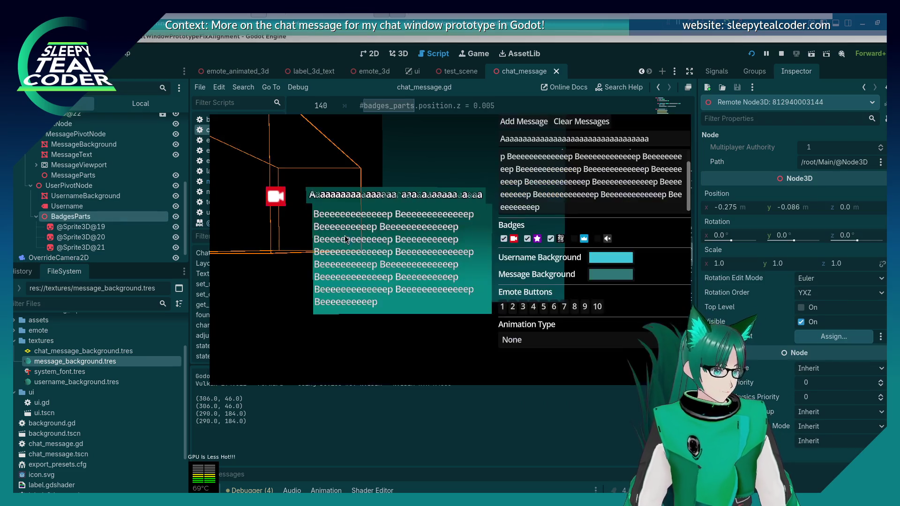
pyautogui.moveTo(345, 240)
pyautogui.mouseDown()
pyautogui.moveTo(393, 243)
pyautogui.moveTo(353, 242)
pyautogui.mouseUp()
pyautogui.click(140, 104)
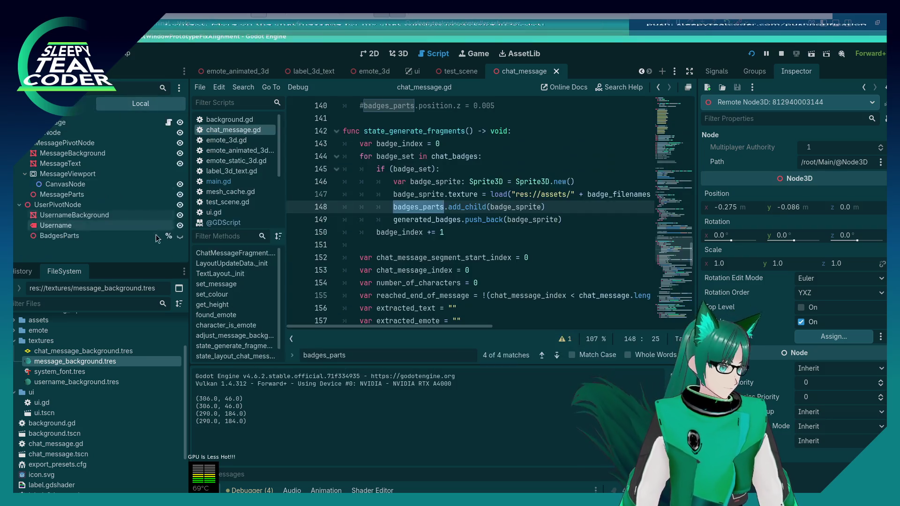
# - Rerun the prototype, tick three badges, and inspect the badge sprites through the editor camera
pyautogui.click(752, 53)
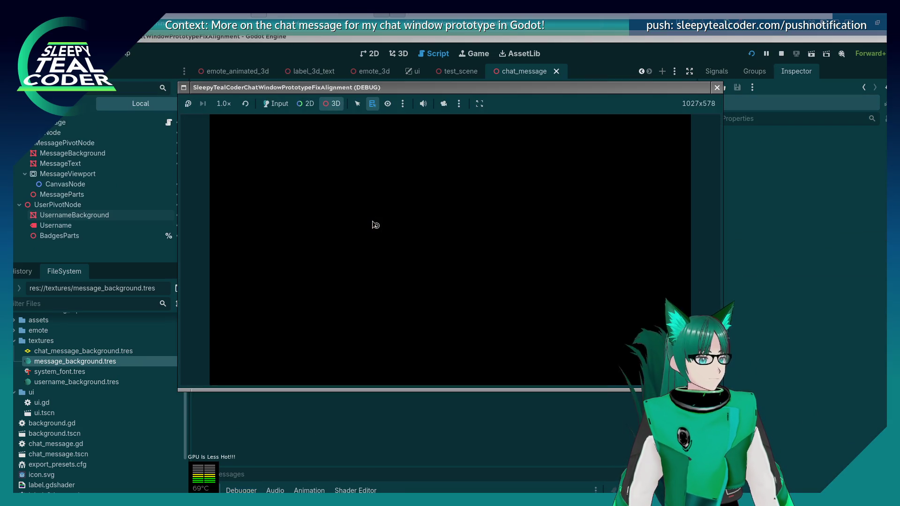
pyautogui.click(504, 242)
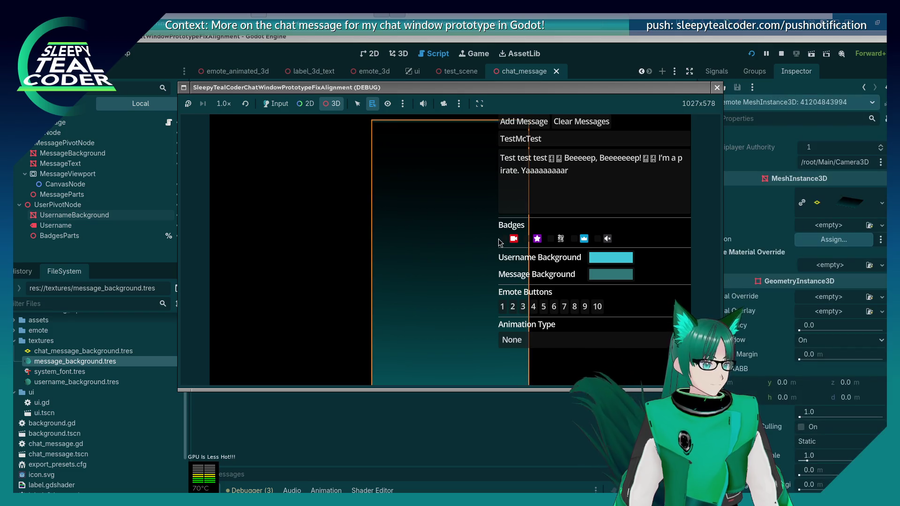
pyautogui.click(504, 239)
pyautogui.click(528, 238)
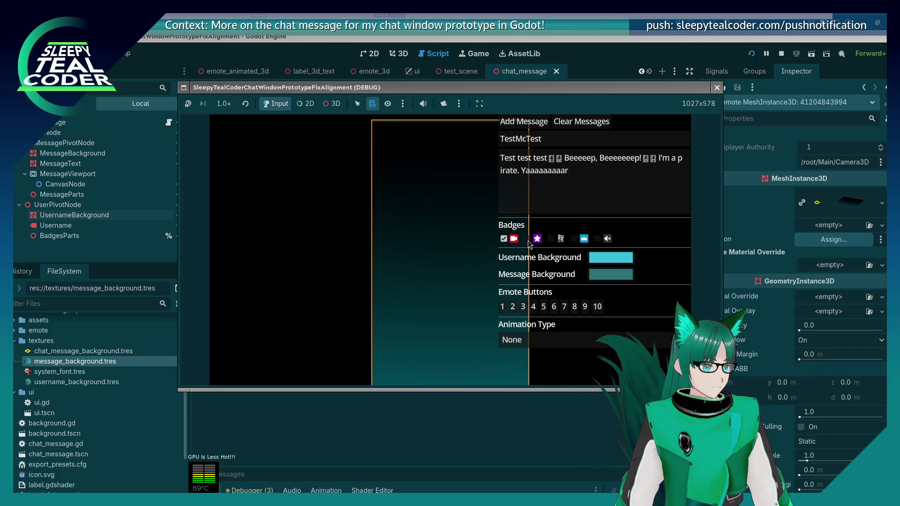
pyautogui.click(551, 238)
pyautogui.click(504, 123)
pyautogui.click(331, 104)
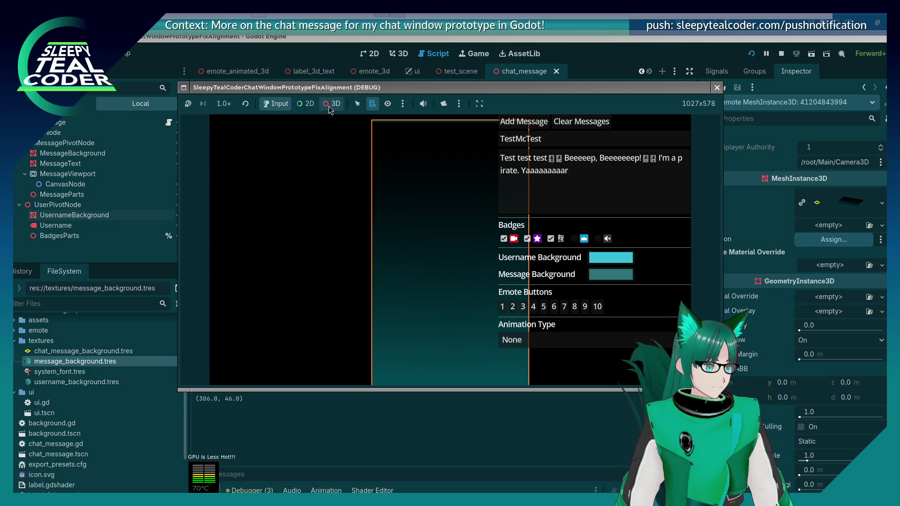
pyautogui.click(444, 104)
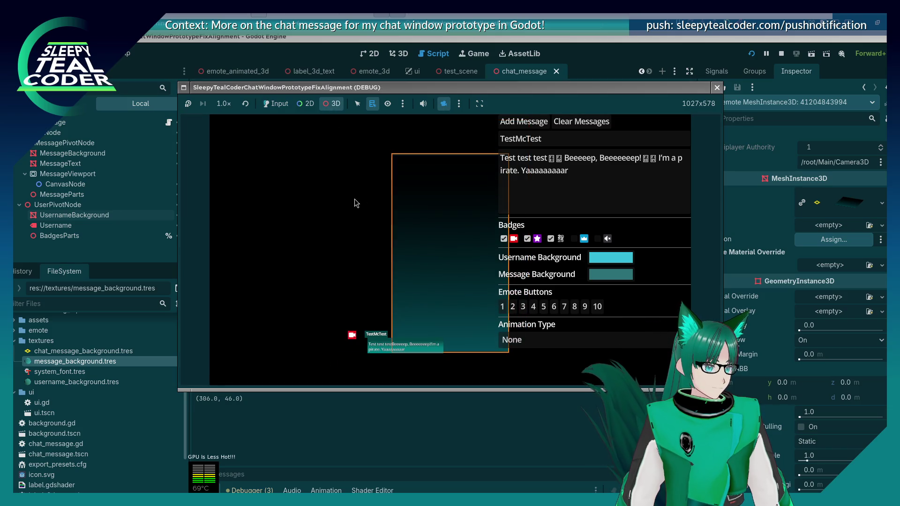
pyautogui.scroll(3, 394, 213)
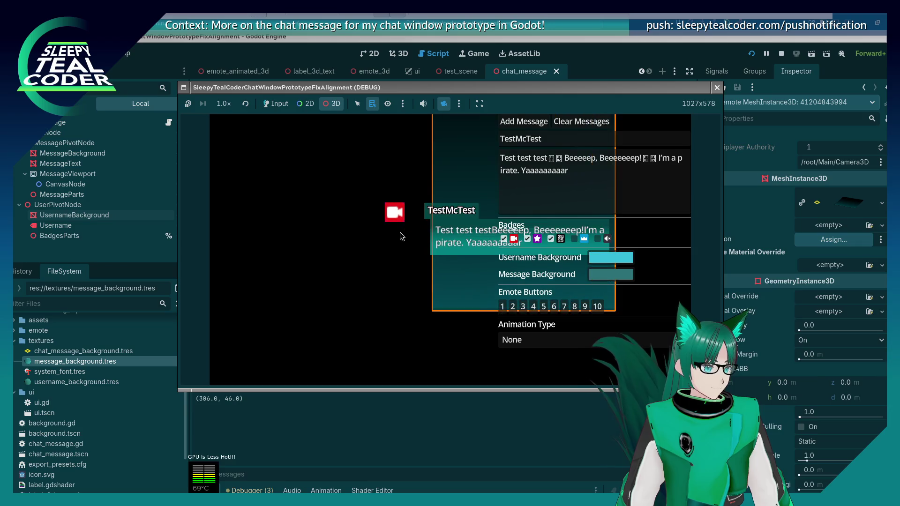
pyautogui.rightClick(393, 216)
pyautogui.click(372, 233)
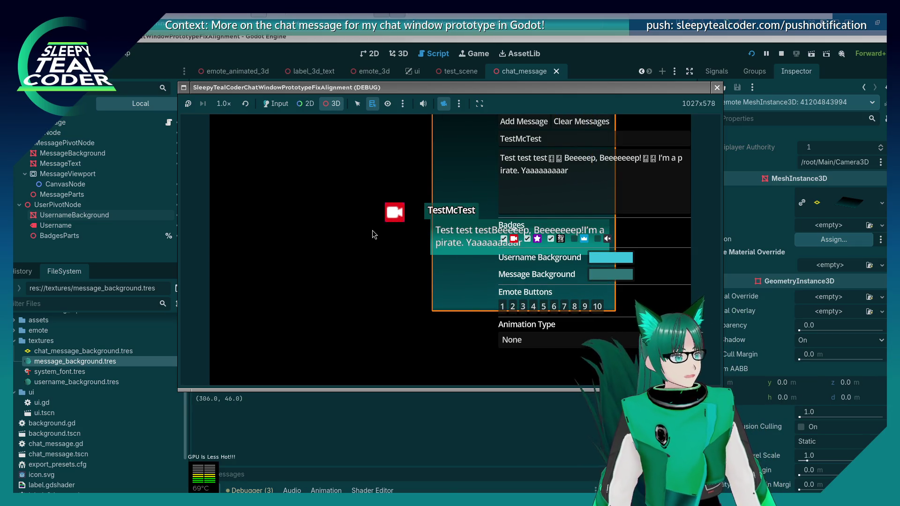
# - Add a message with username 'Beeep Beep Beeep' and return to the script editor
pyautogui.click(278, 106)
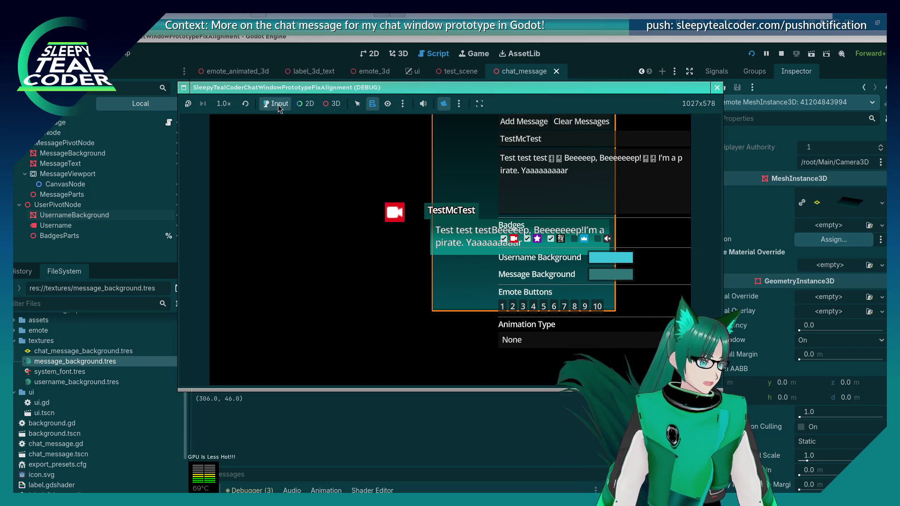
pyautogui.doubleClick(523, 141)
pyautogui.write('Beeep B')
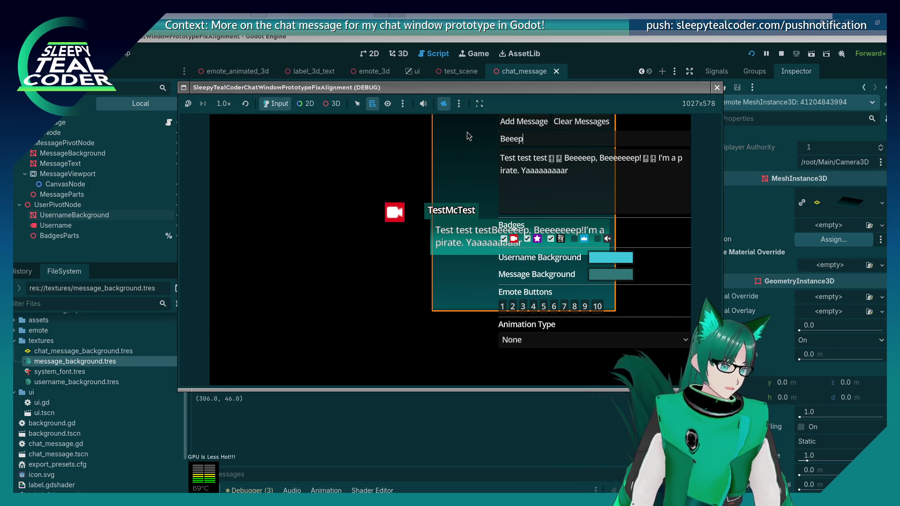
pyautogui.write('eep Beeep')
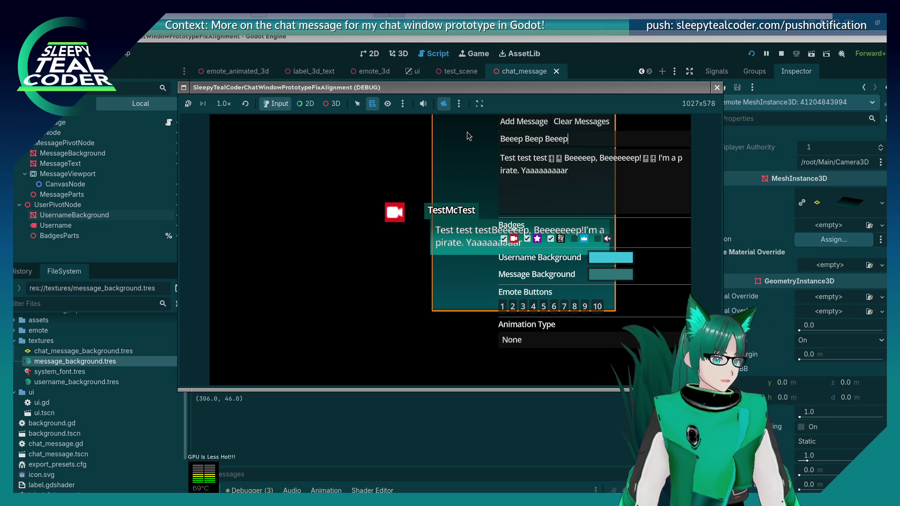
pyautogui.click(524, 123)
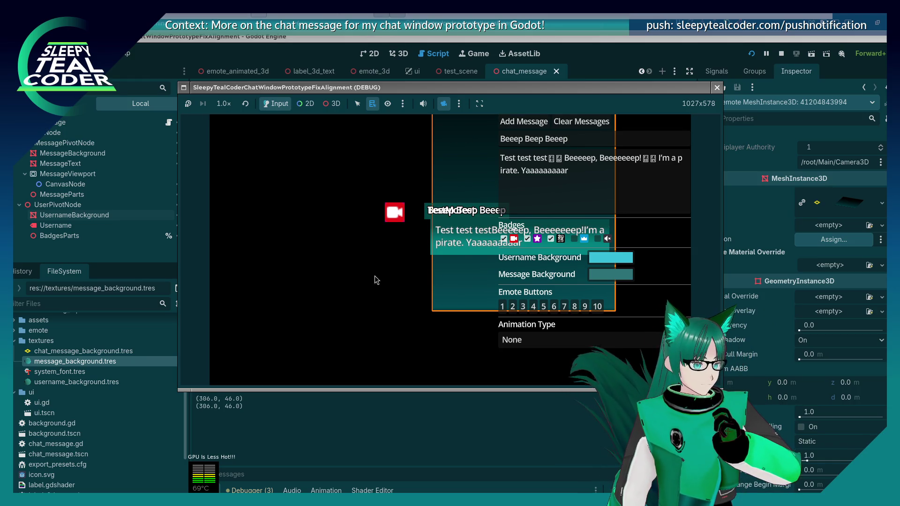
pyautogui.click(103, 242)
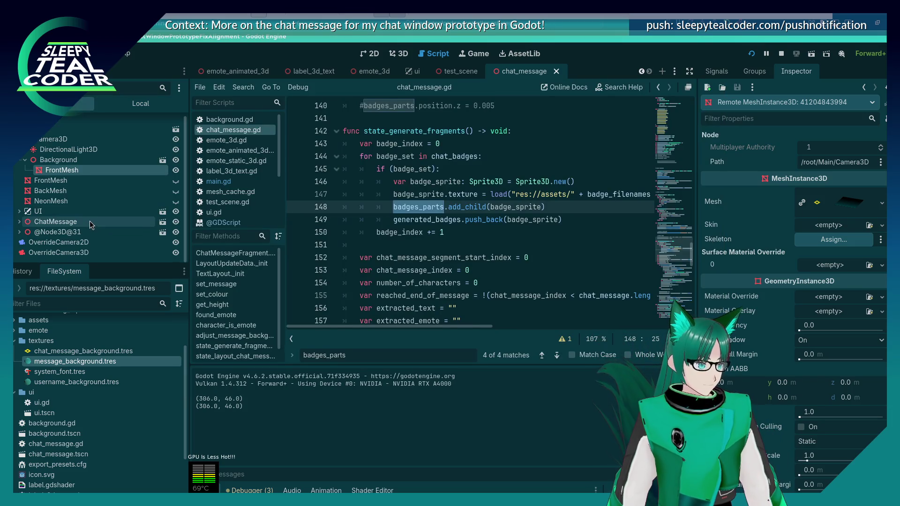
# - Open blank lines just above '# Public functions' in chat_message.gd for a TODO heading
pyautogui.scroll(-2, 417, 249)
pyautogui.scroll(5, 416, 249)
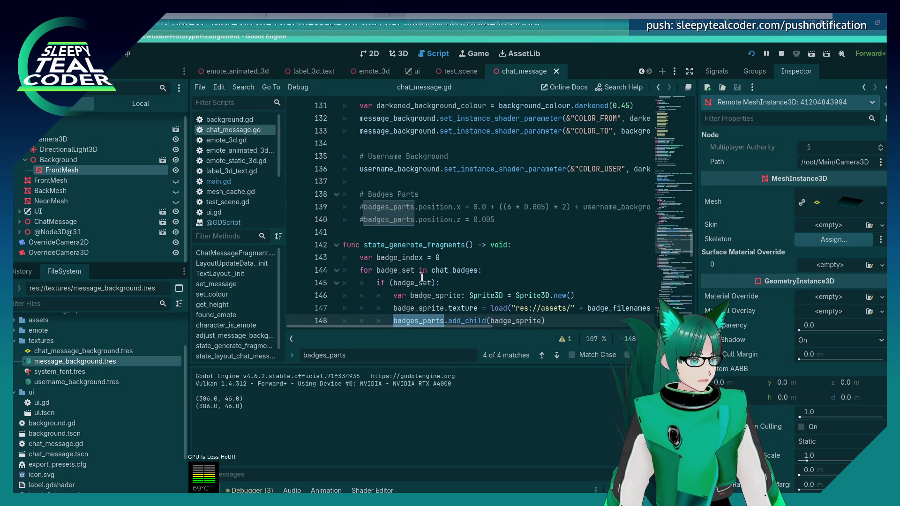
pyautogui.click(410, 233)
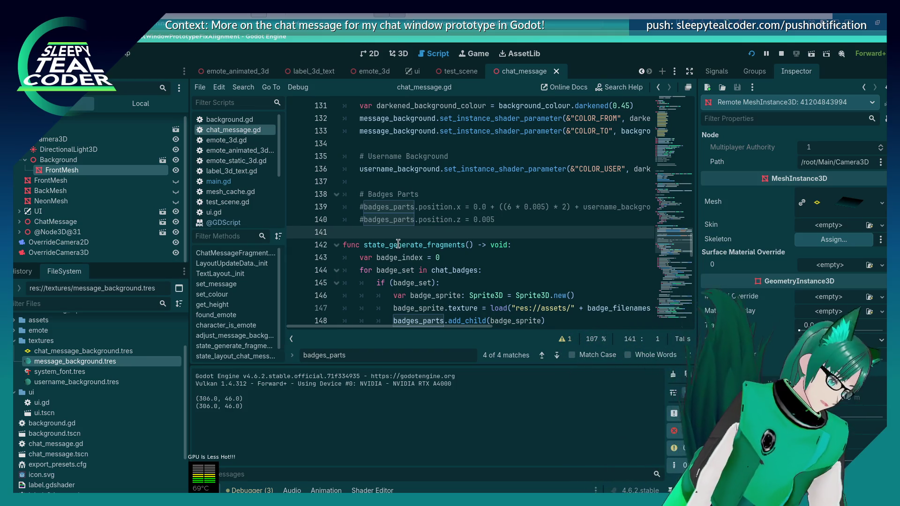
pyautogui.press('Up')
pyautogui.press('Up')
pyautogui.press('Up')
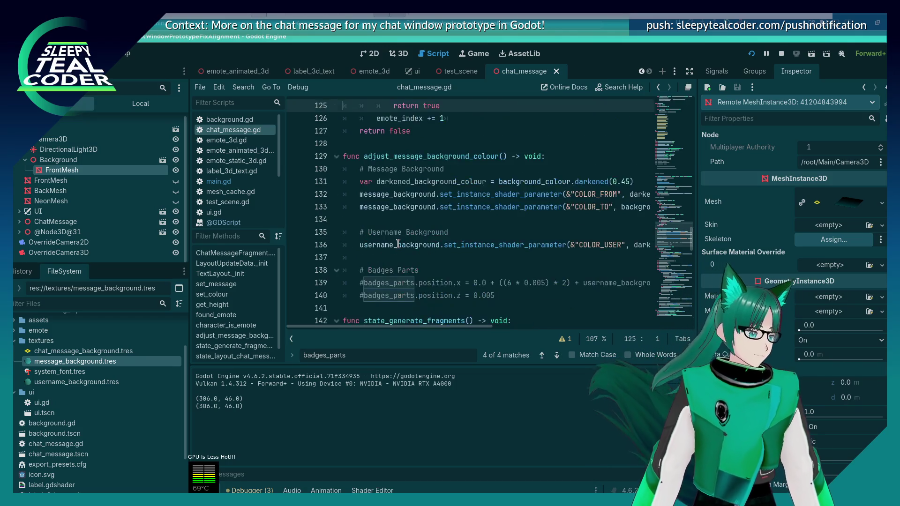
pyautogui.press('Down')
pyautogui.press('Down')
pyautogui.press('Down')
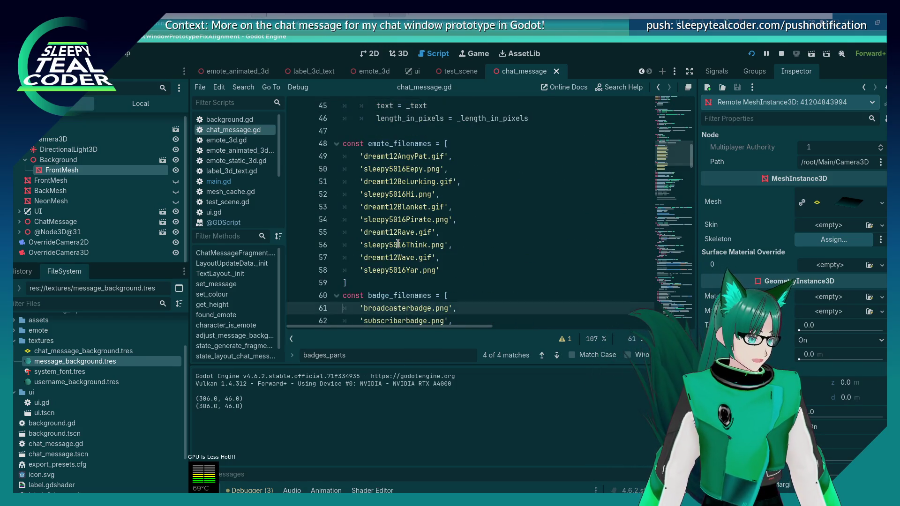
pyautogui.press('Up')
pyautogui.press('Up')
pyautogui.press('Up')
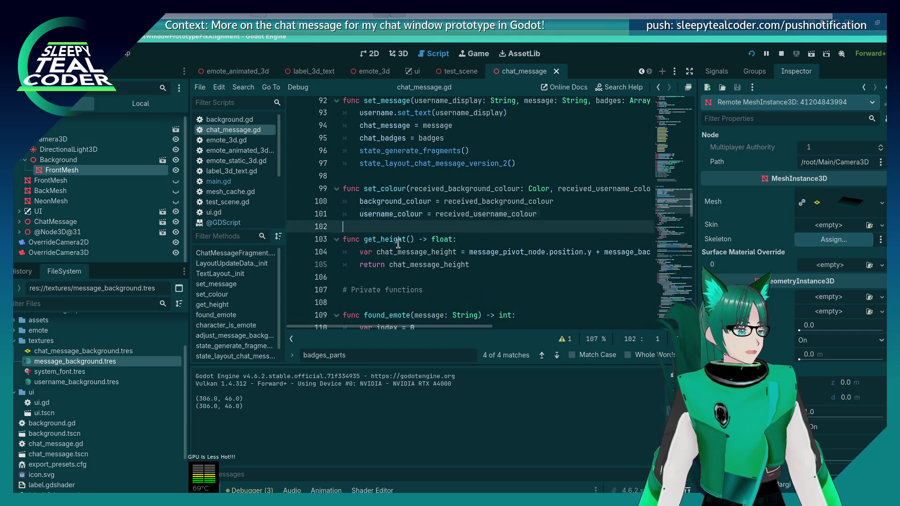
pyautogui.press('Return')
pyautogui.press('Return')
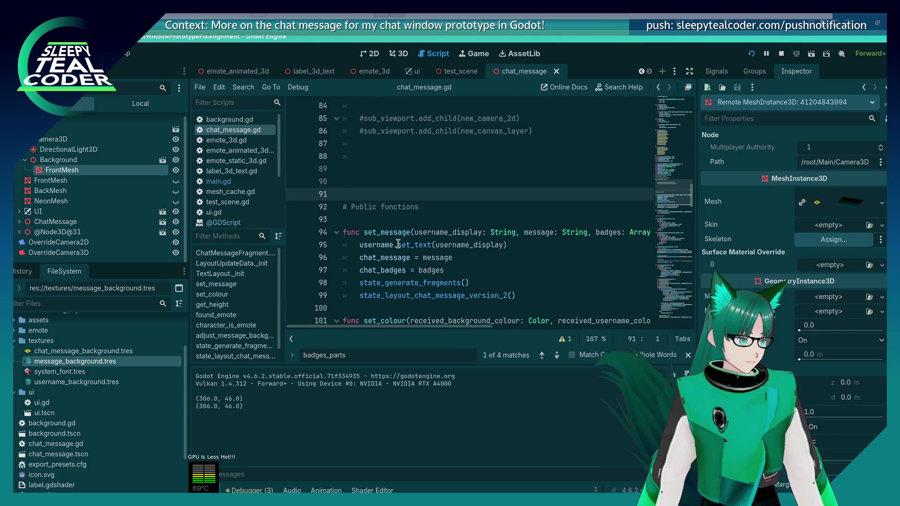
pyautogui.press('Up')
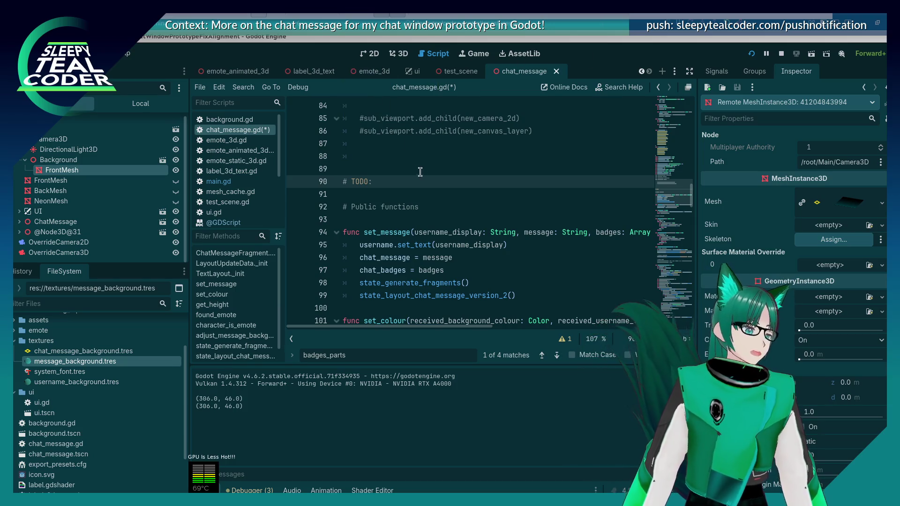
# - Add a TODO item about fixing the position of messages in terms of height
pyautogui.click(407, 182)
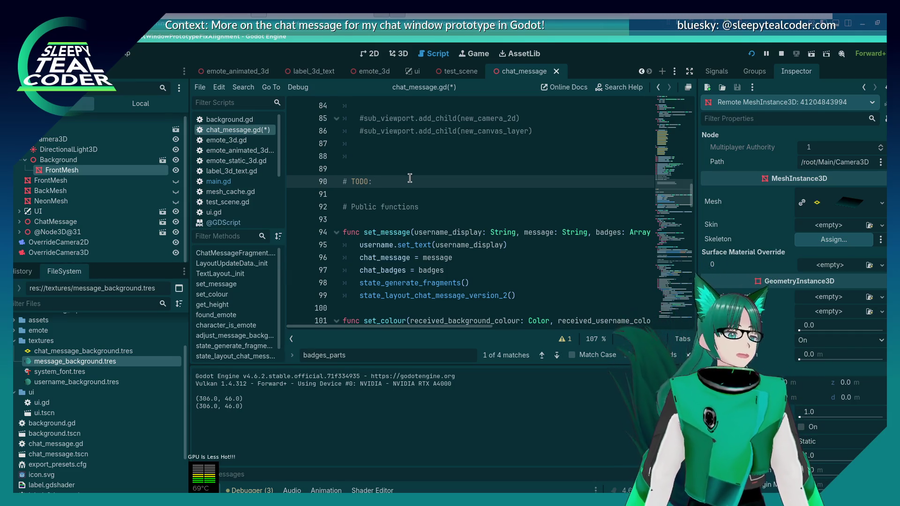
pyautogui.press('Return')
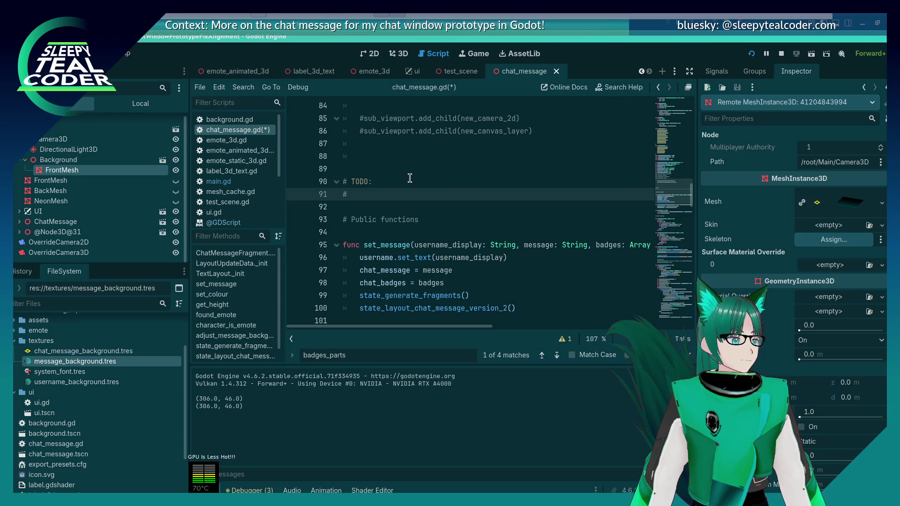
pyautogui.write('ix the')
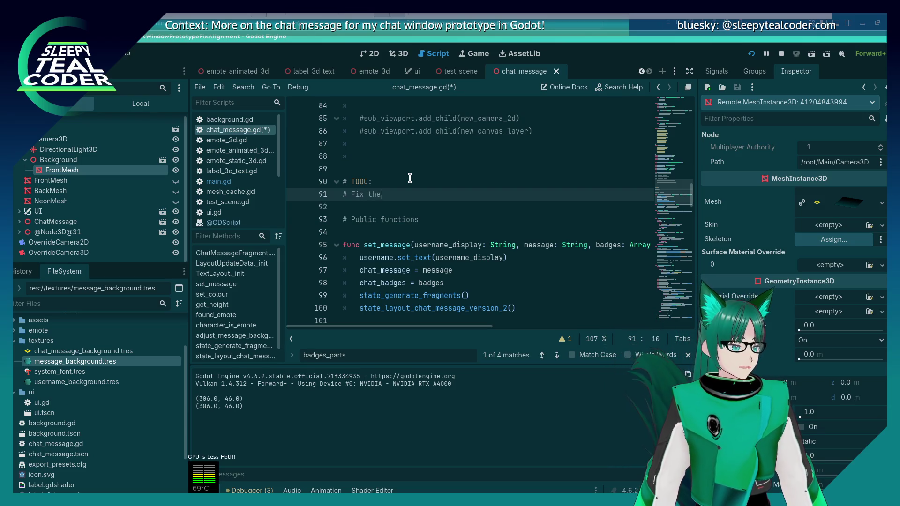
pyautogui.write('so')
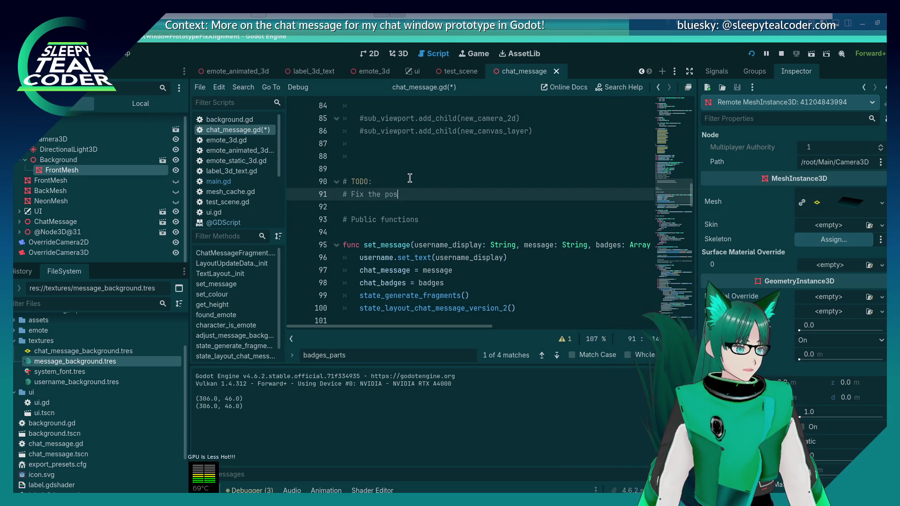
pyautogui.write('ition of messages ')
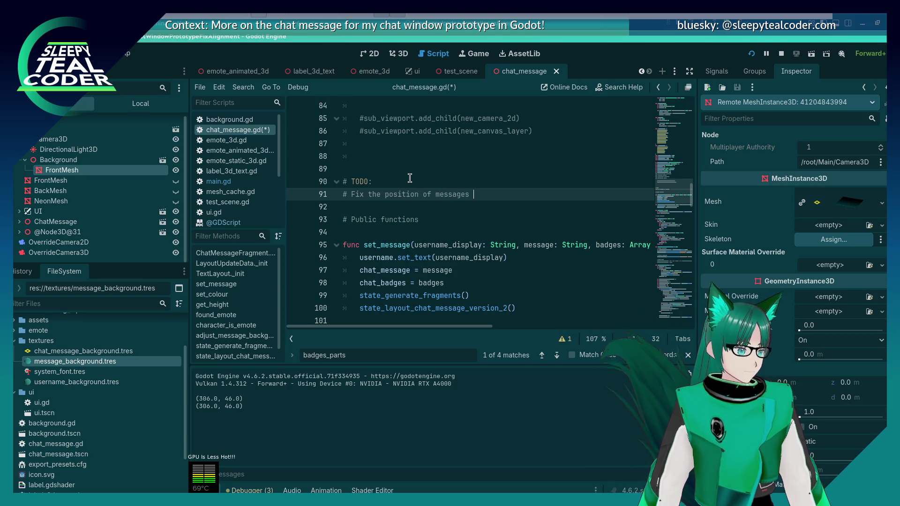
pyautogui.write('in terms ofheight.')
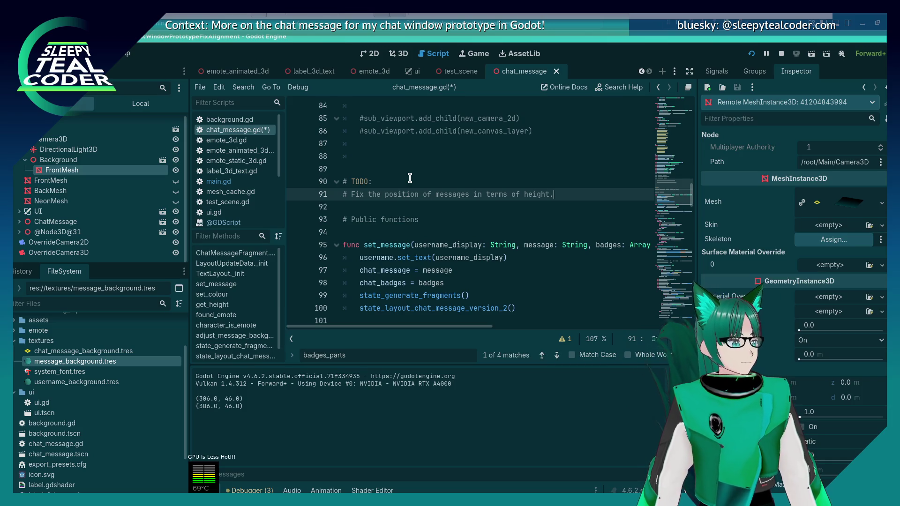
pyautogui.press('Return')
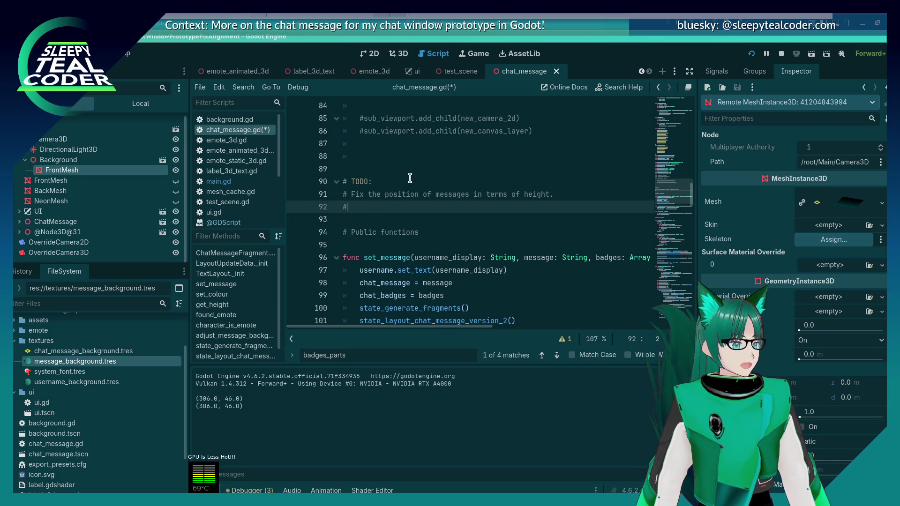
pyautogui.press('Up')
pyautogui.press('Down')
pyautogui.write('F')
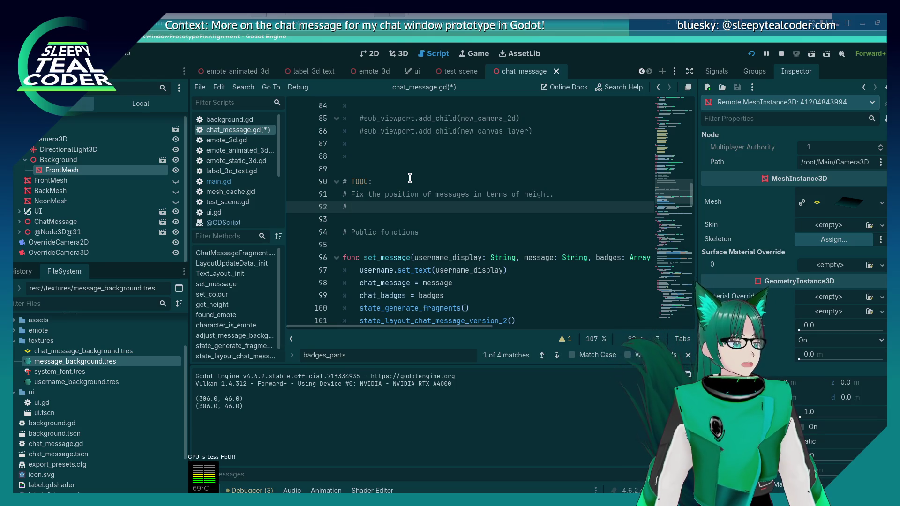
pyautogui.write('ix the positioning')
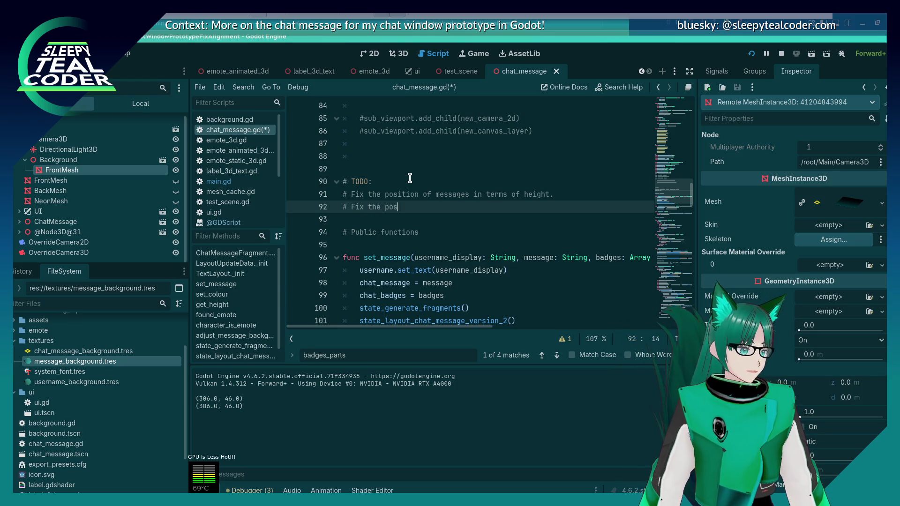
pyautogui.press('Up')
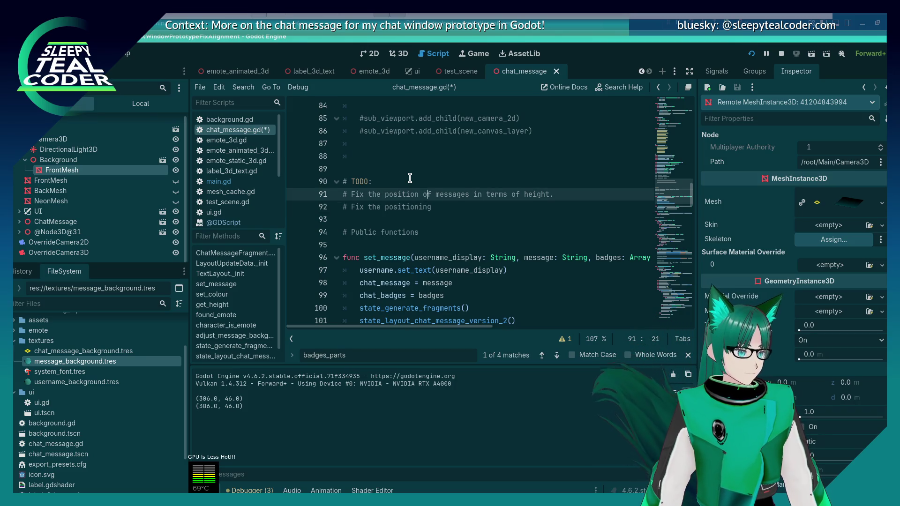
pyautogui.write('ing')
# - Note fixing badge positioning after the username, resizing the username background to accommodate
pyautogui.press('Down')
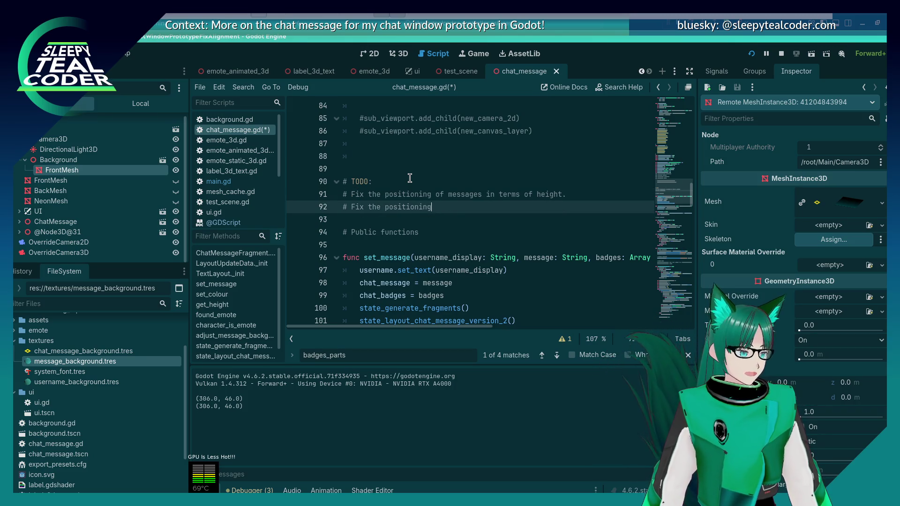
pyautogui.write('of badges ')
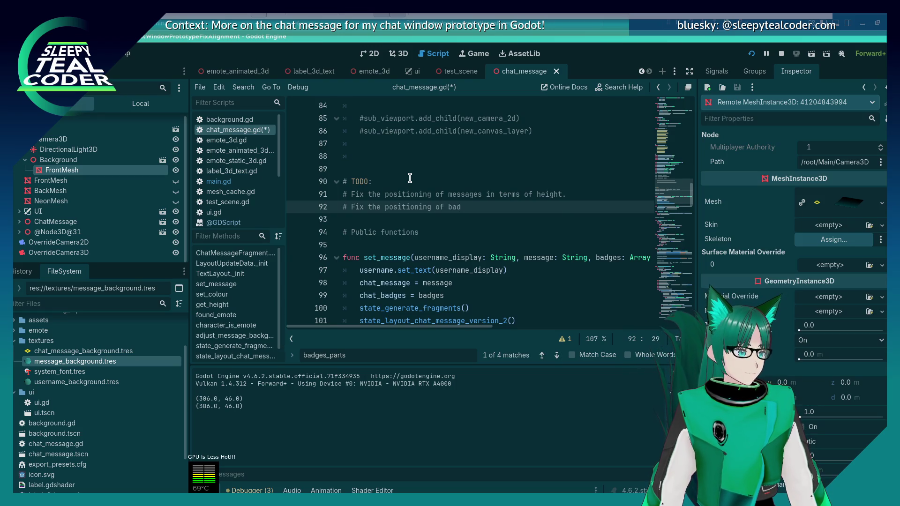
pyautogui.write('after ')
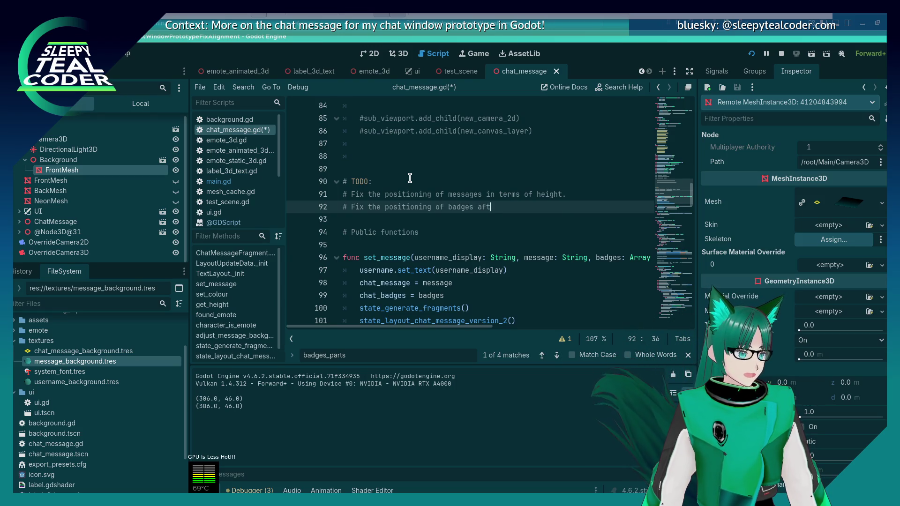
pyautogui.write('username (wil')
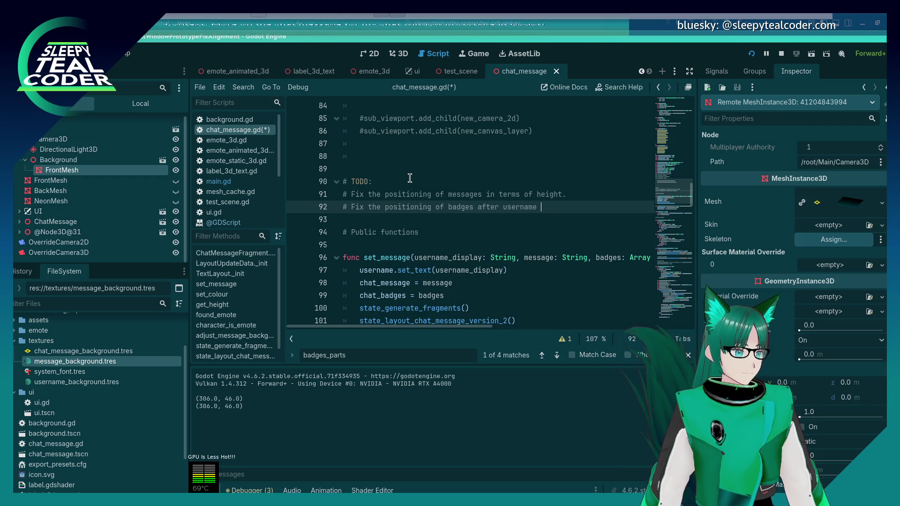
pyautogui.write('l need to adjust the ')
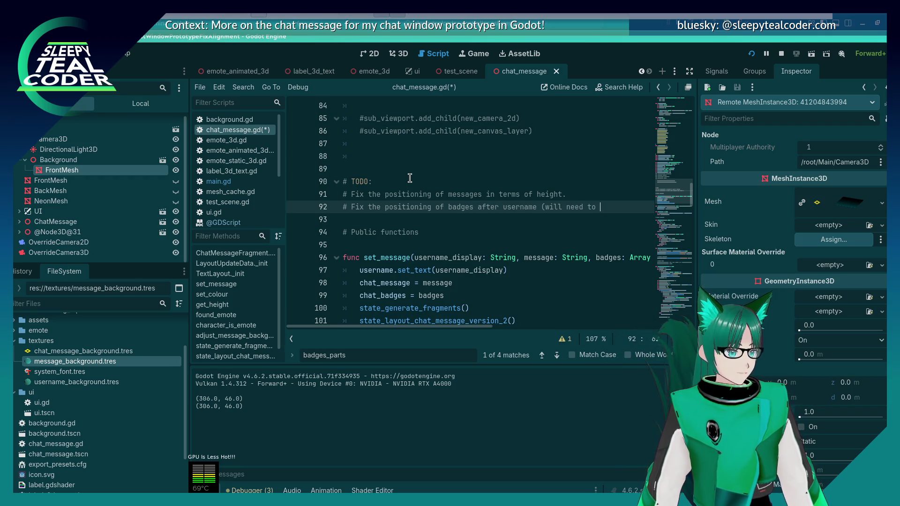
pyautogui.write('userba')
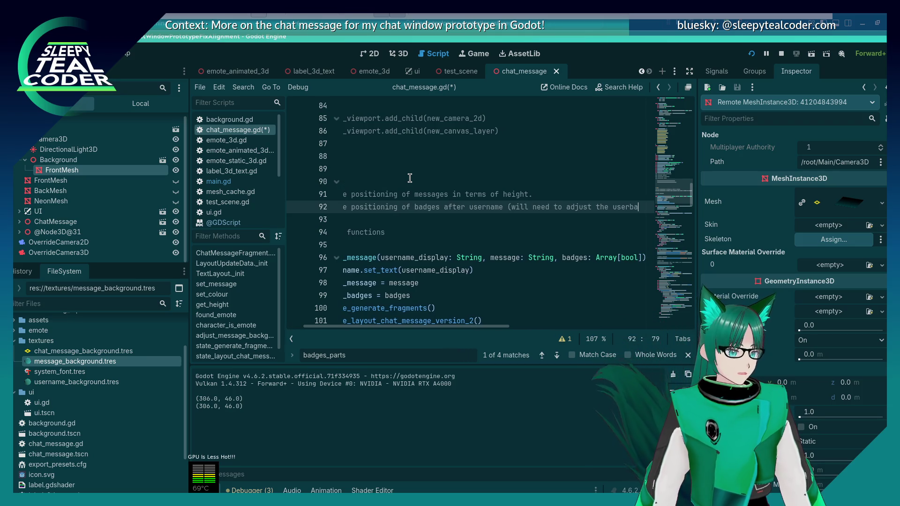
pyautogui.press('BackSpace')
pyautogui.write('name backgro')
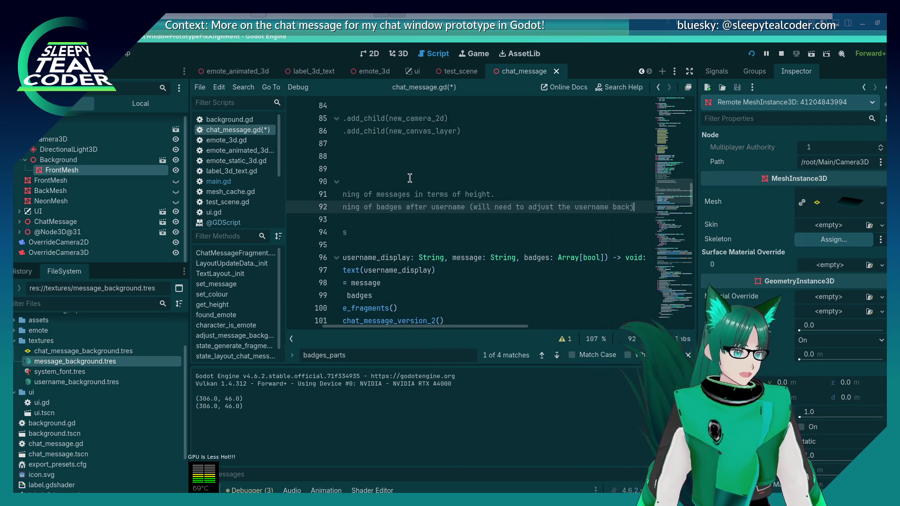
pyautogui.write('und size to a')
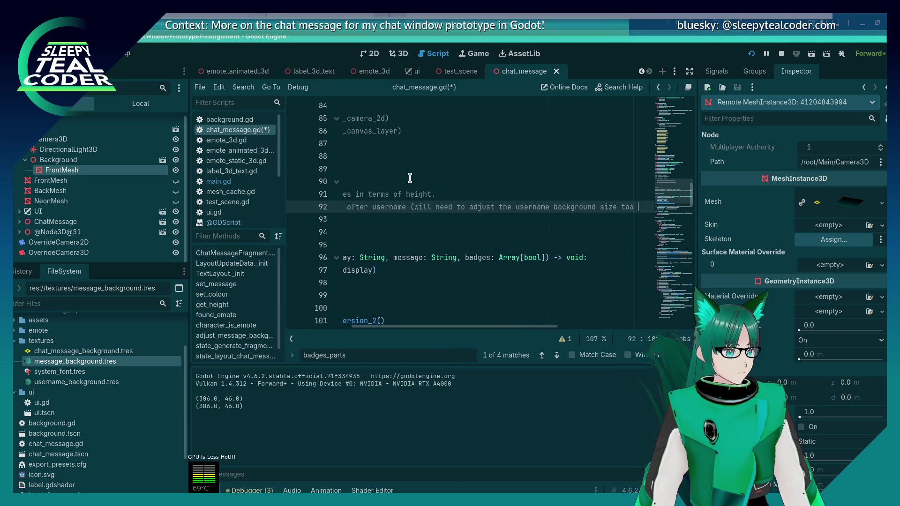
pyautogui.write('ccome')
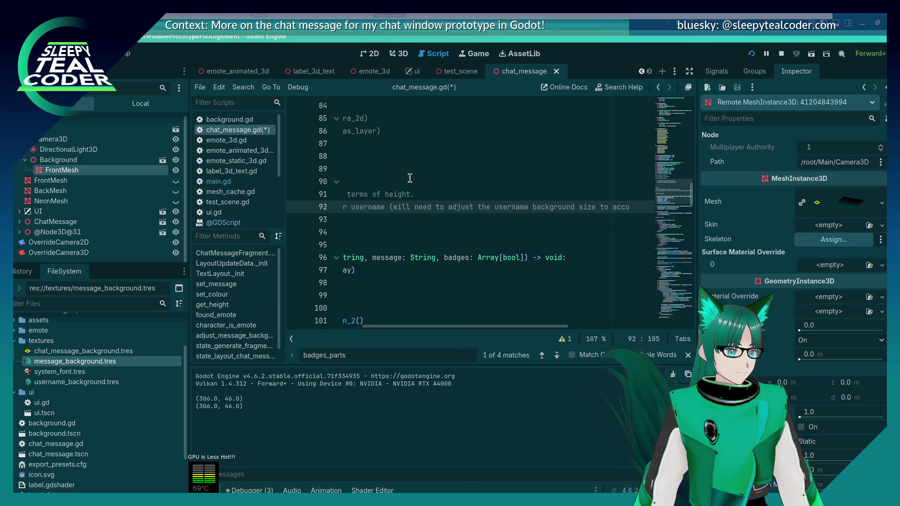
pyautogui.press('BackSpace')
pyautogui.press('BackSpace')
pyautogui.write('modate)')
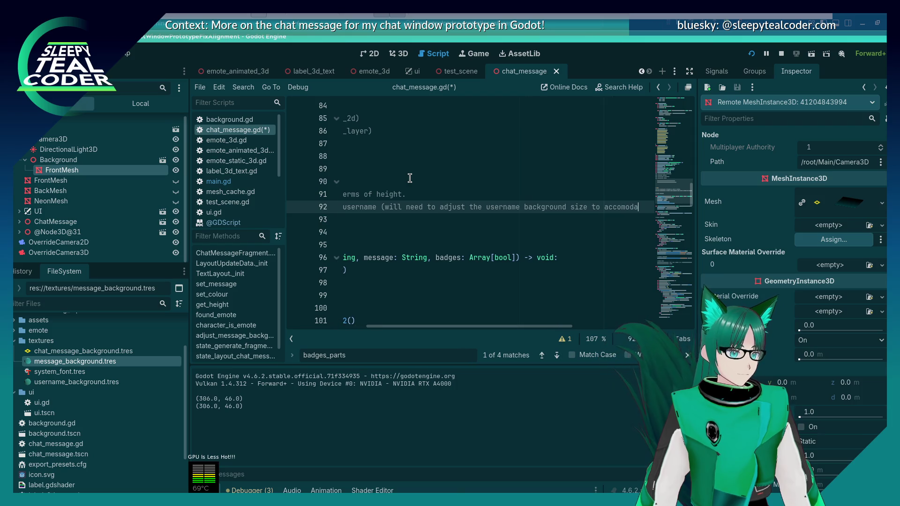
# - Add TODO lines for positioning emotes in the paragraph and loading/laying out emotes in the message
pyautogui.press('Return')
pyautogui.write('#')
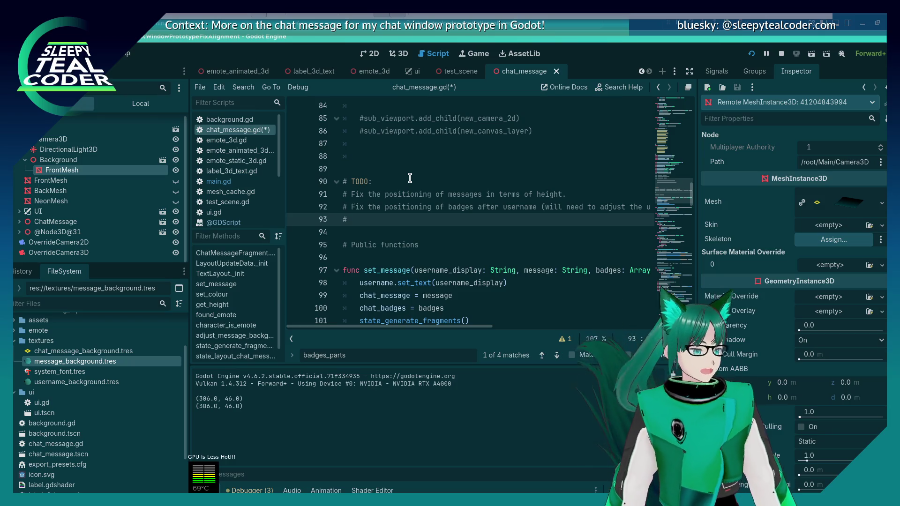
pyautogui.hotkey('alt', 'Tab')
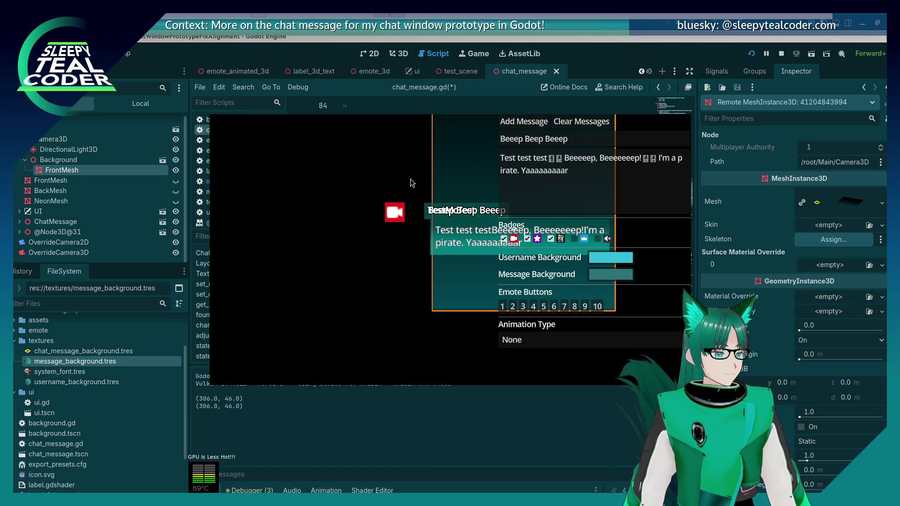
pyautogui.hotkey('alt', 'Tab')
pyautogui.write('Add emotes')
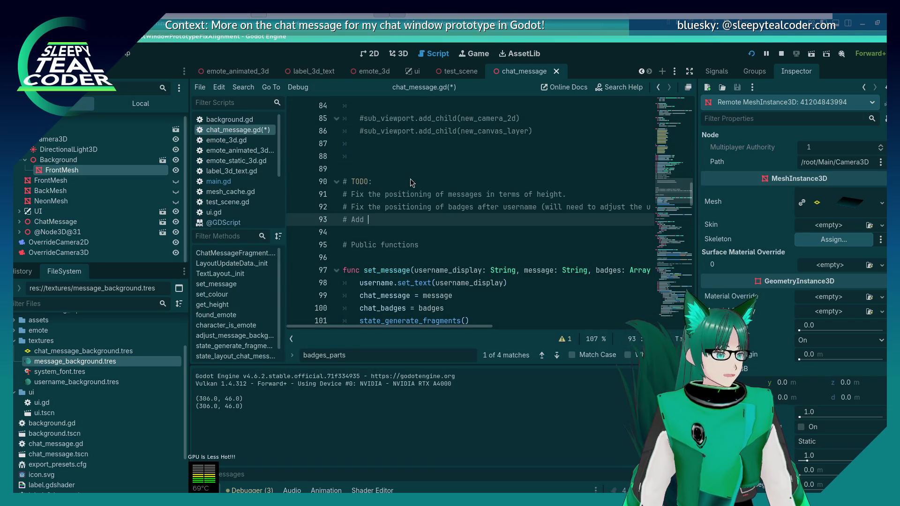
pyautogui.press('BackSpace')
pyautogui.write('/positioning of')
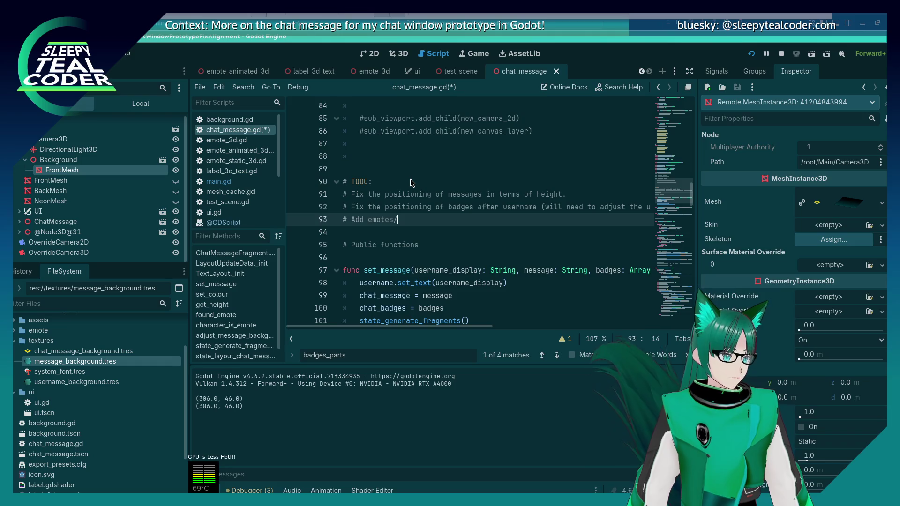
pyautogui.write(' emotes to the ')
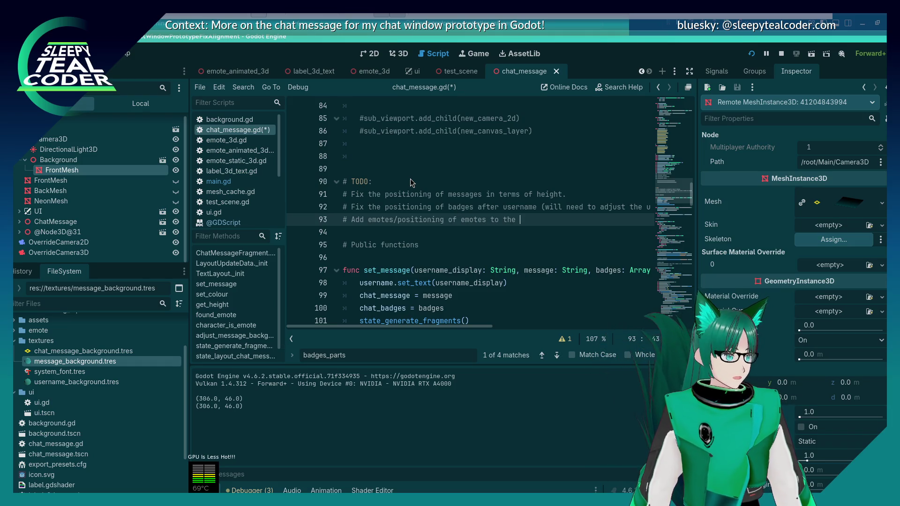
pyautogui.write('text para')
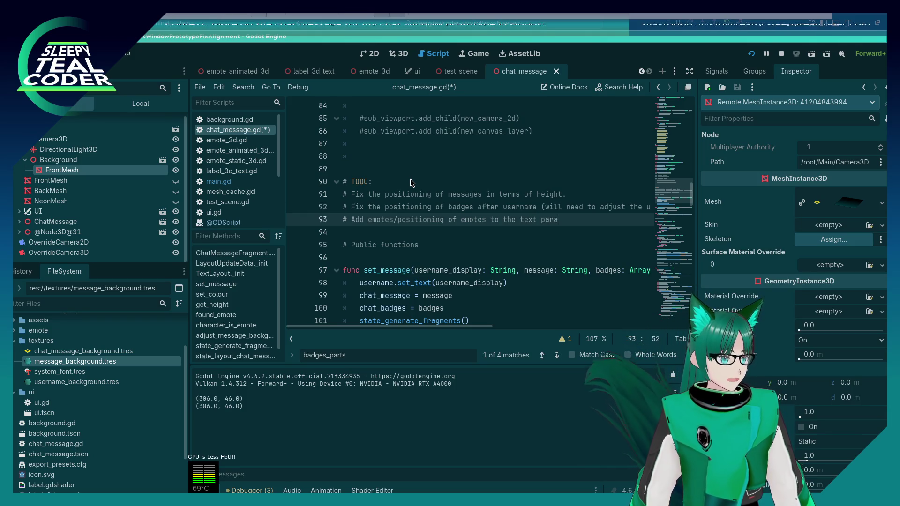
pyautogui.write('graph.')
pyautogui.press('Return')
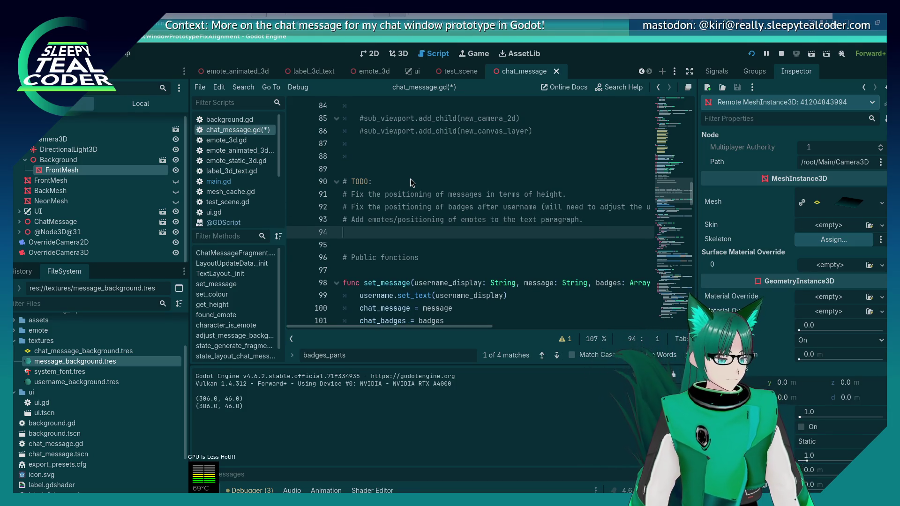
pyautogui.write('# Load in the emotes and p')
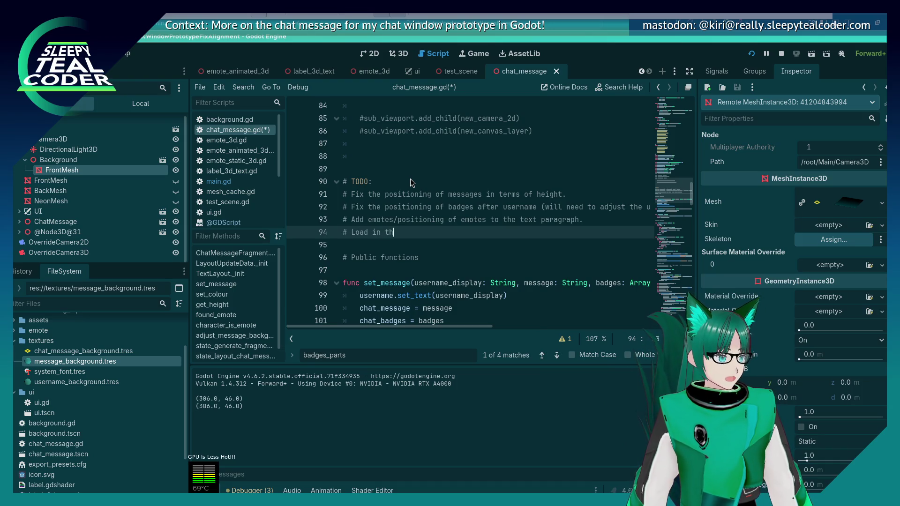
pyautogui.write('osit')
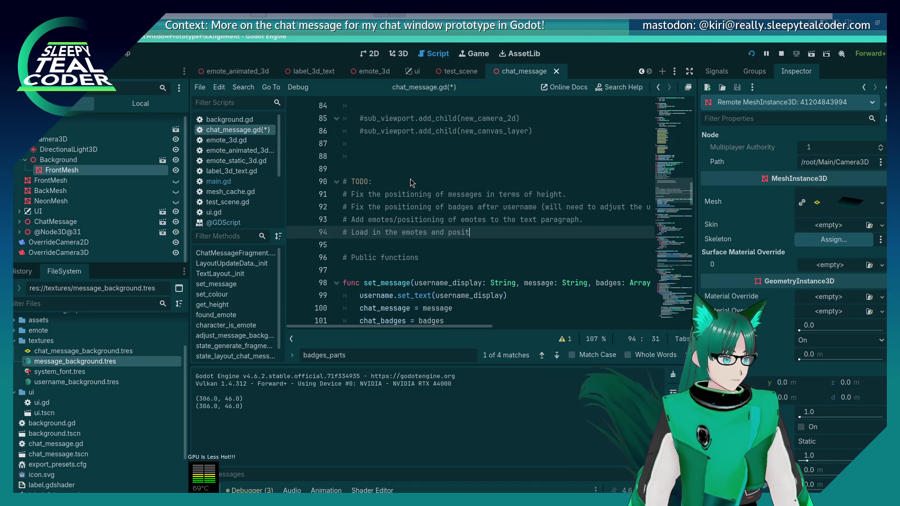
pyautogui.write('ion/')
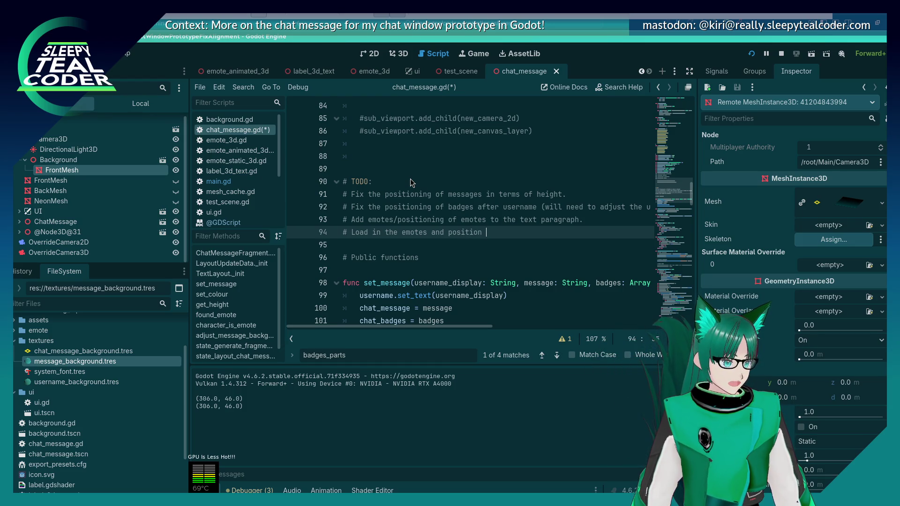
pyautogui.write('layout ')
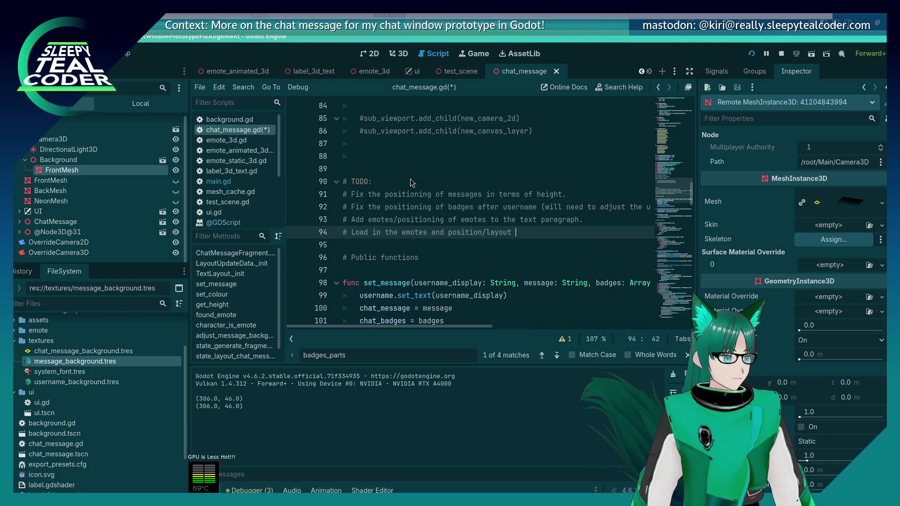
pyautogui.write('in the chat messa')
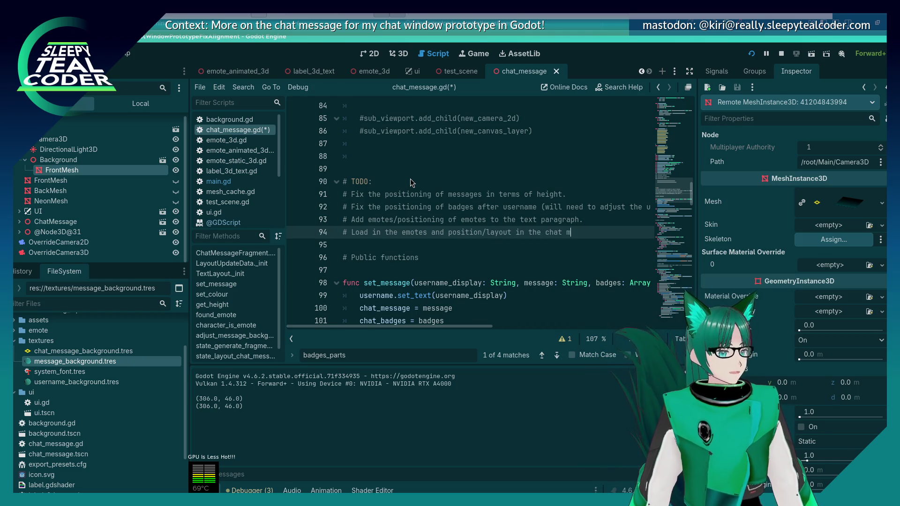
pyautogui.write('ge.')
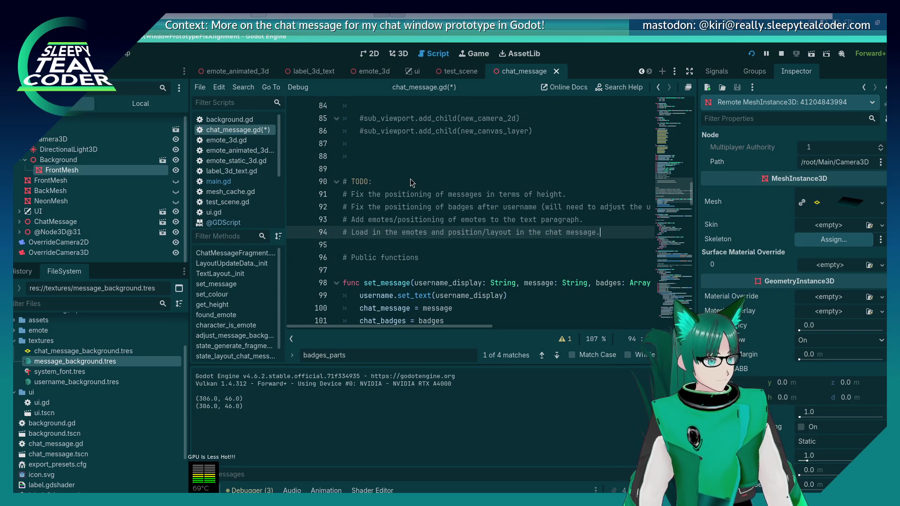
# - Add a final TODO to fix the Z positioning of the username and save chat_message.gd
pyautogui.press('Up')
pyautogui.press('Down')
pyautogui.press('Return')
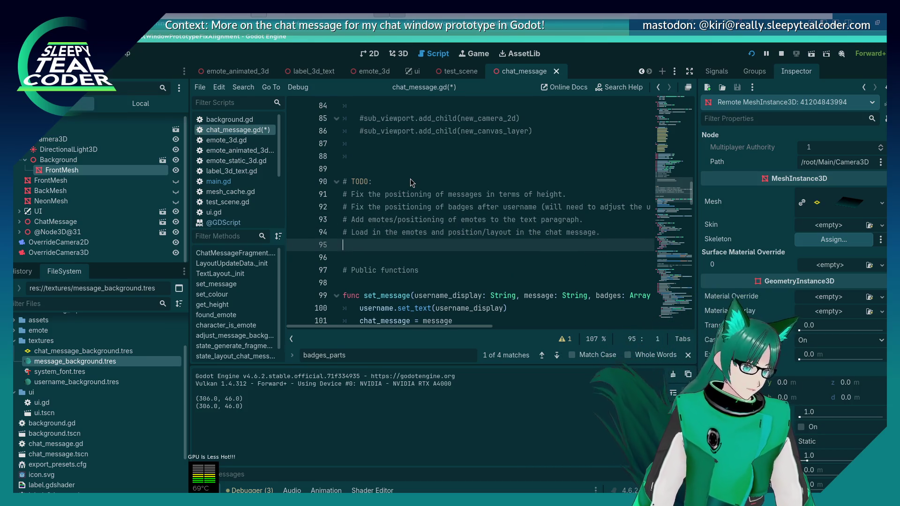
pyautogui.write('ix the z ')
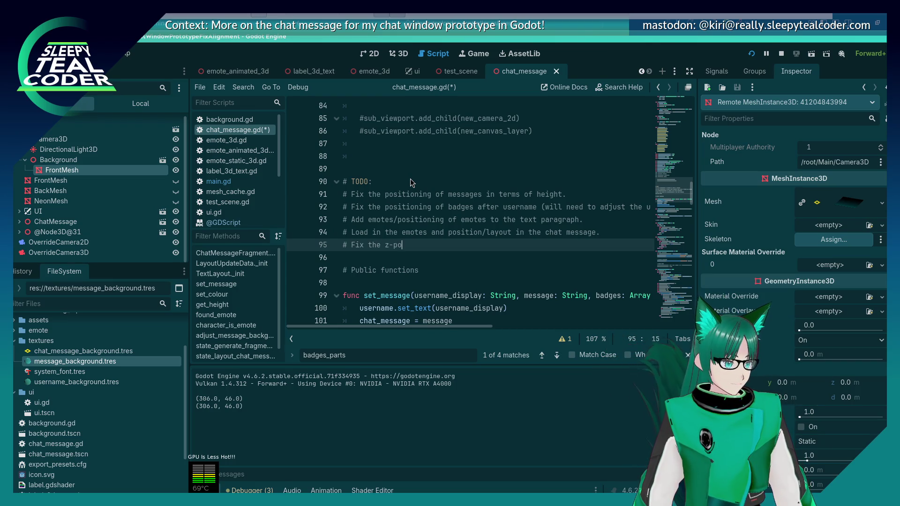
pyautogui.write('positioning')
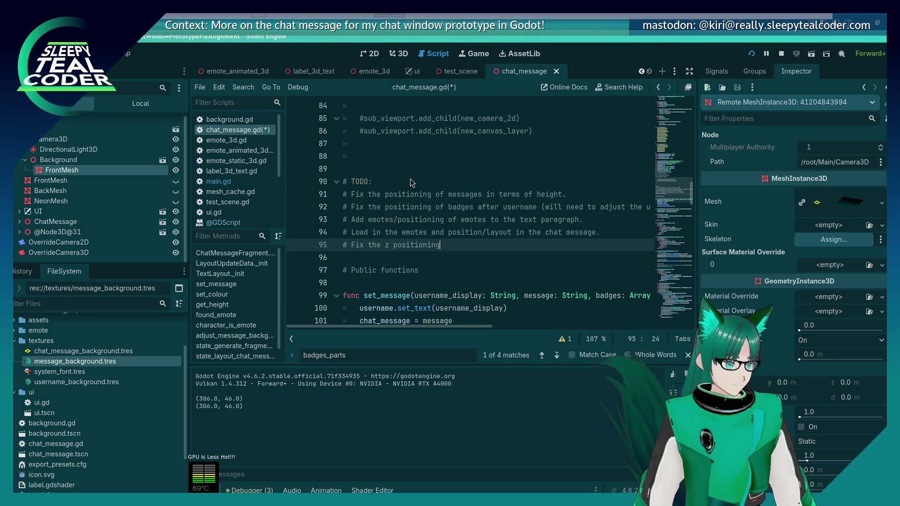
pyautogui.press('BackSpace')
pyautogui.write('Z')
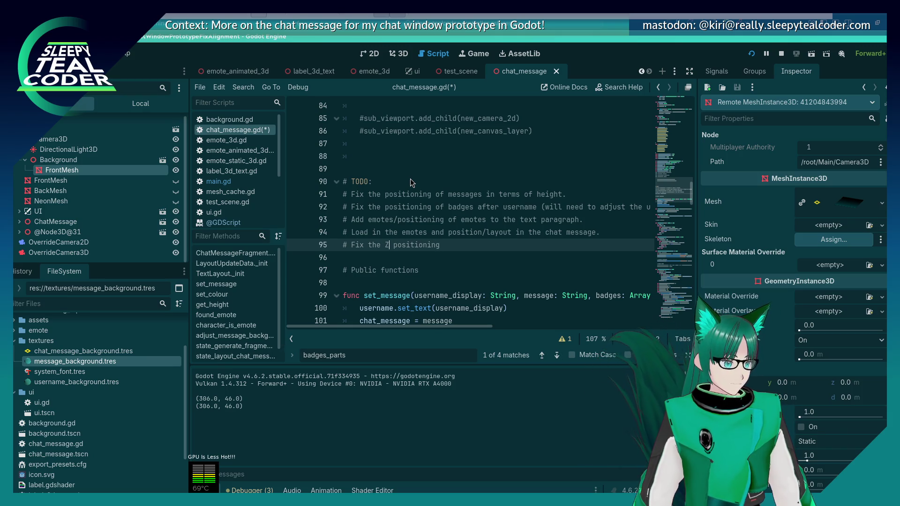
pyautogui.write(' of')
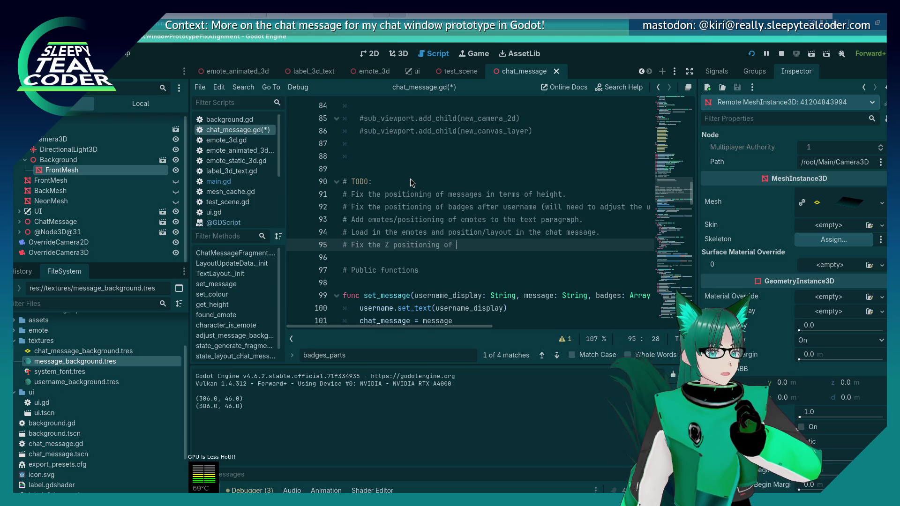
pyautogui.write('the username.')
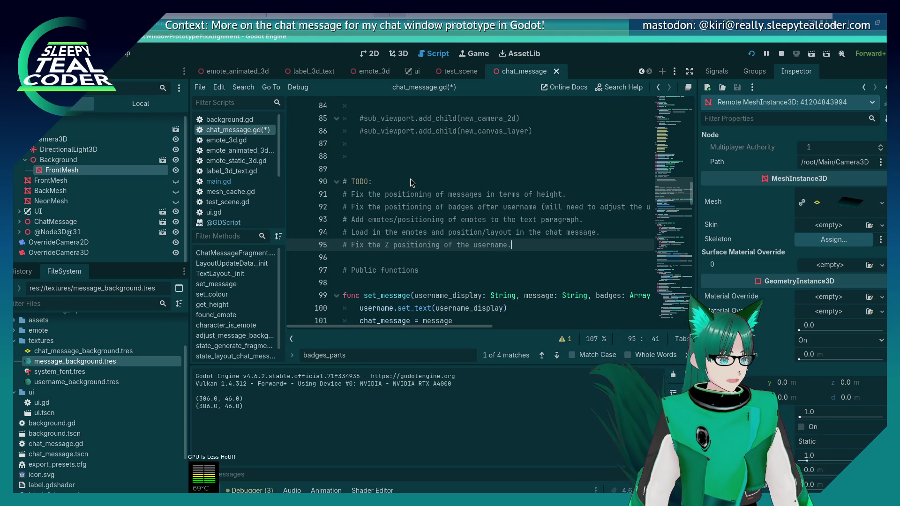
pyautogui.hotkey('ctrl', 's')
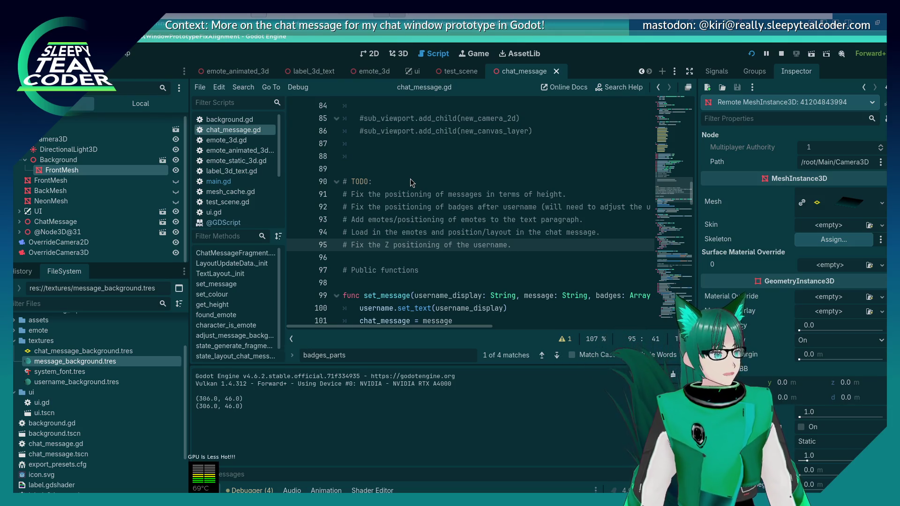
# - Bring the running game's debug window in front of the Godot editor
pyautogui.hotkey('alt', 'Tab')
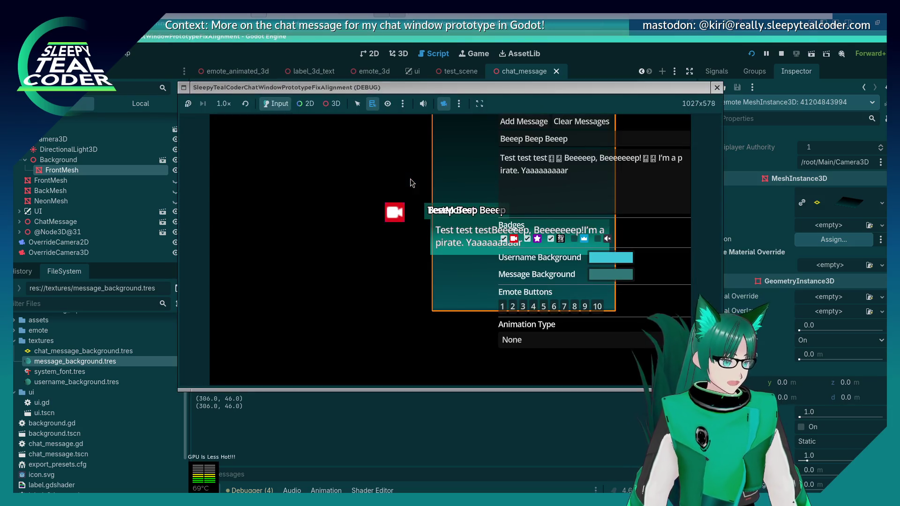
pyautogui.hotkey('alt', 'Tab')
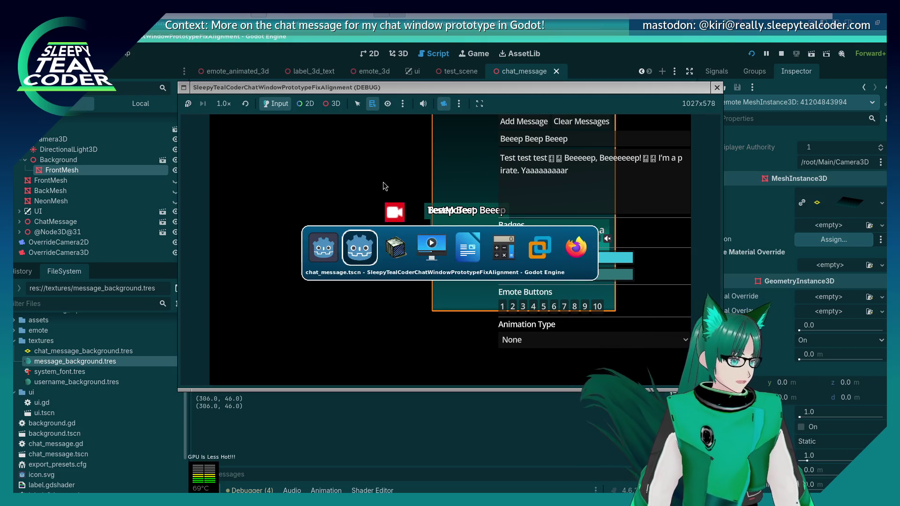
pyautogui.click(177, 235)
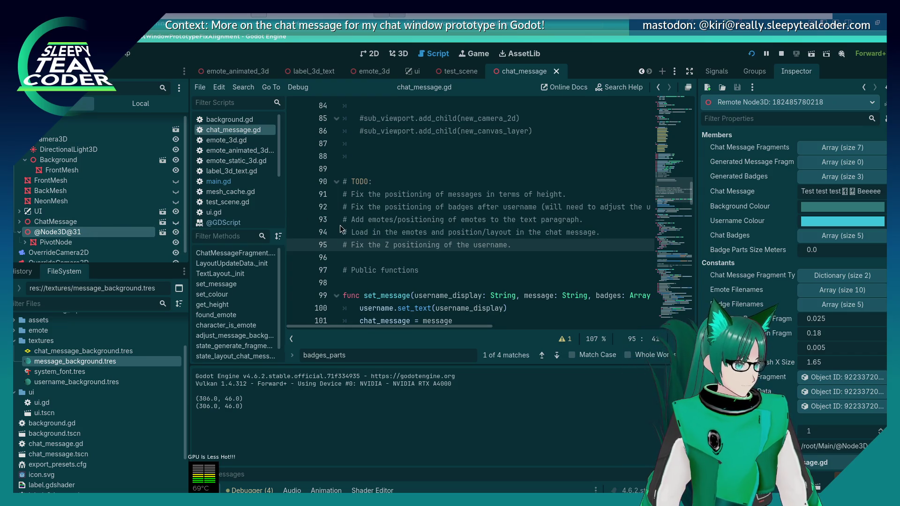
pyautogui.hotkey('alt', 'Tab')
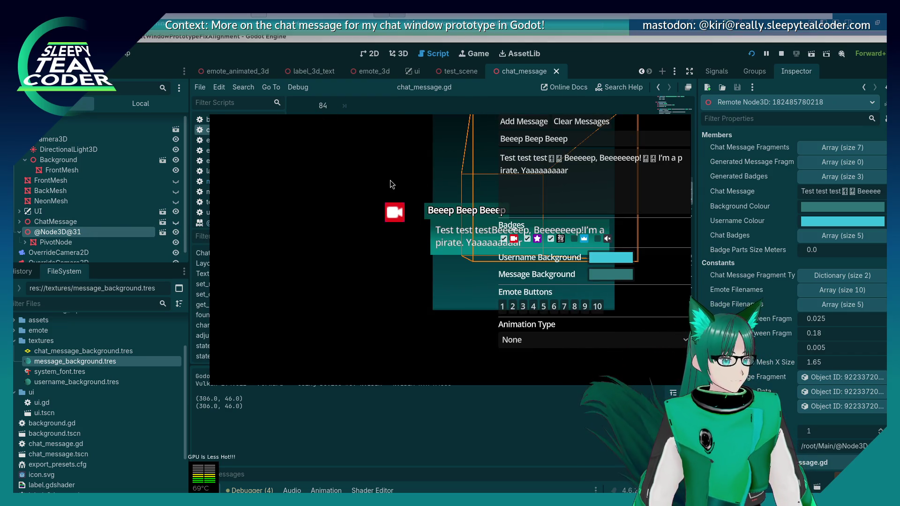
pyautogui.hotkey('alt', 'Tab')
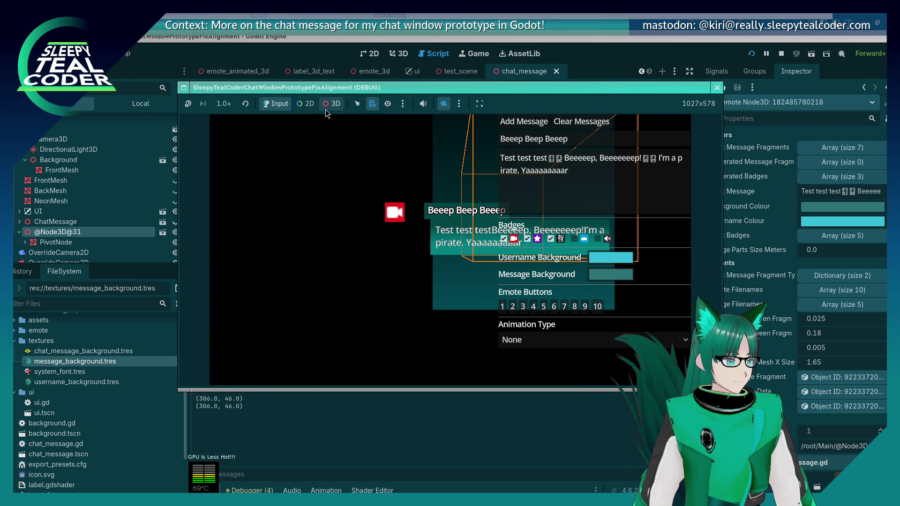
# - View the Beeep message tilted in a free 3D camera, list its sprites, then return to the editor
pyautogui.click(332, 104)
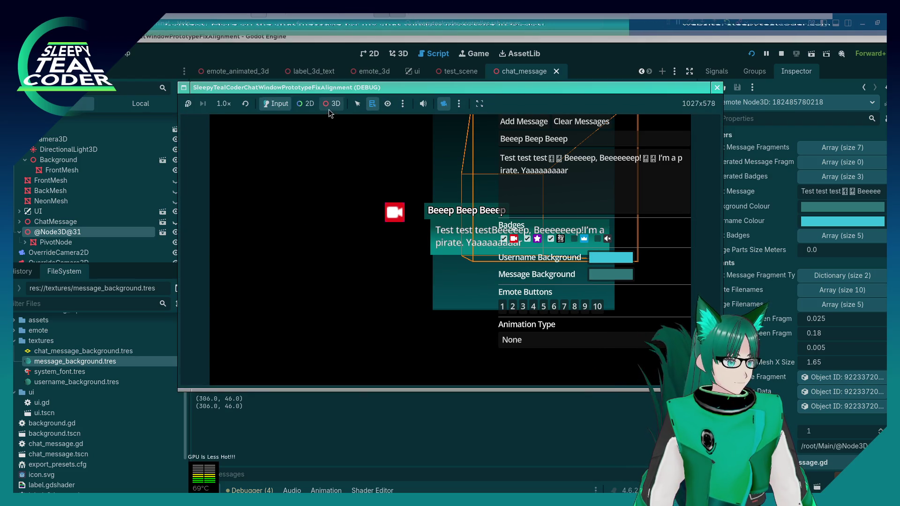
pyautogui.moveTo(453, 226)
pyautogui.mouseDown()
pyautogui.moveTo(420, 229)
pyautogui.moveTo(341, 196)
pyautogui.moveTo(375, 218)
pyautogui.moveTo(421, 225)
pyautogui.moveTo(412, 225)
pyautogui.moveTo(440, 192)
pyautogui.moveTo(417, 189)
pyautogui.moveTo(426, 169)
pyautogui.mouseUp()
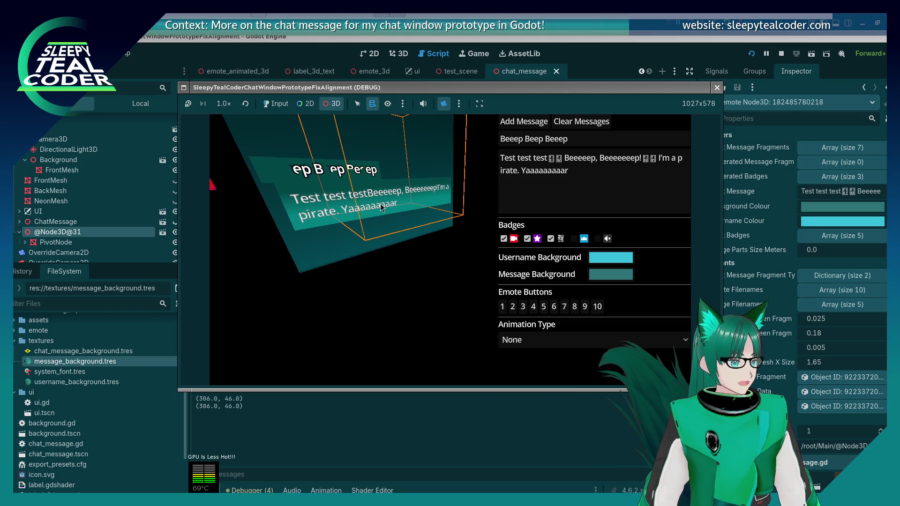
pyautogui.rightClick(300, 178)
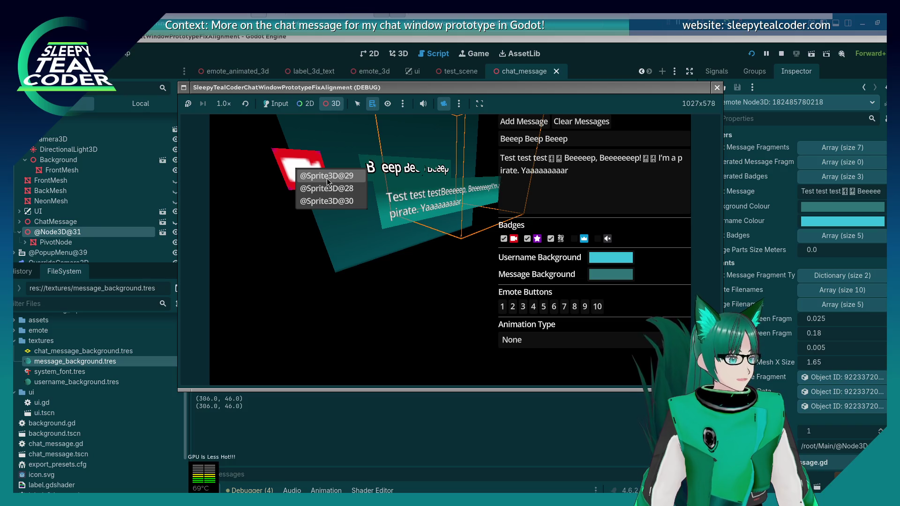
pyautogui.click(64, 235)
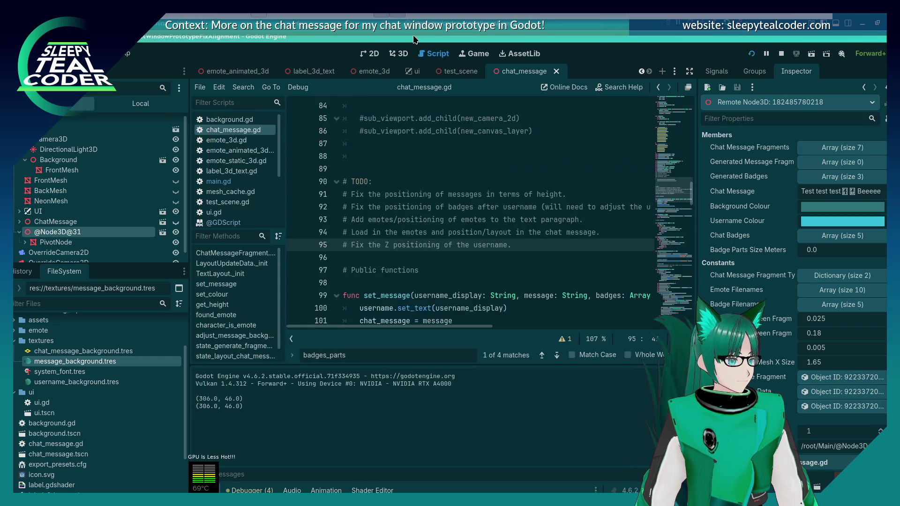
# - Place the cursor at the end of line 95 in chat_message.gd, then advance to the 'Website & Socials' slide
pyautogui.click(415, 41)
pyautogui.click(539, 240)
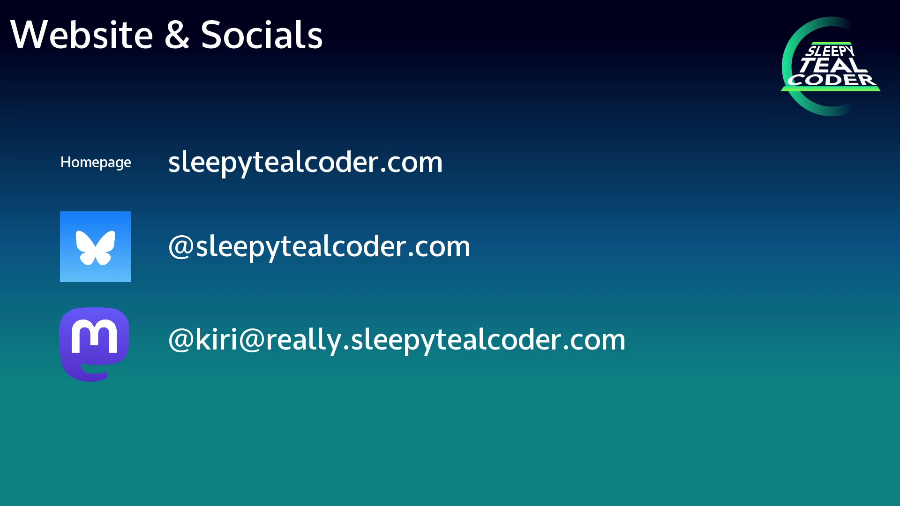
pyautogui.press('Right')
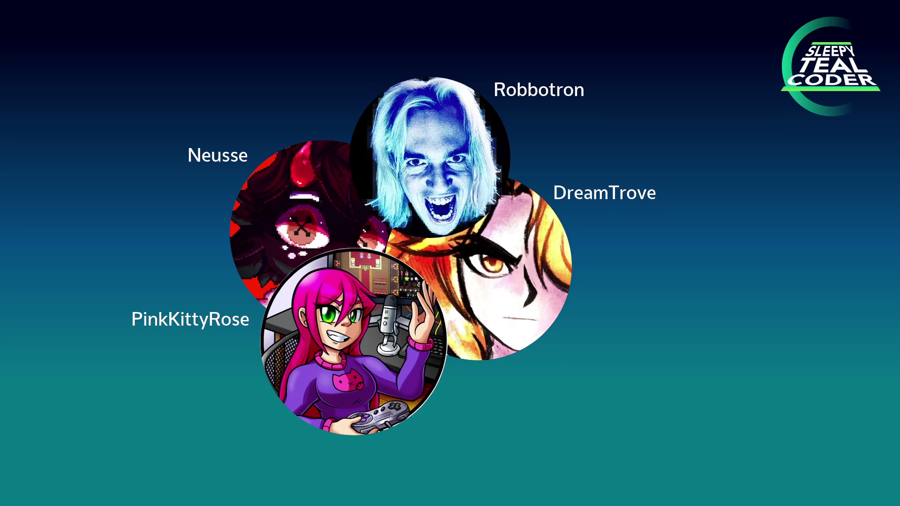